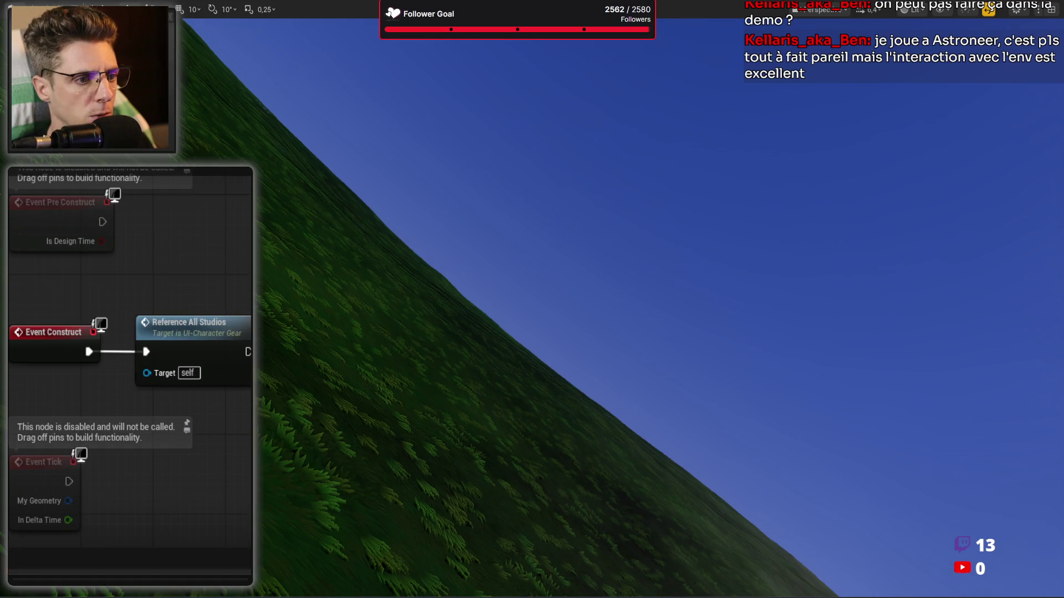
Open the On Mouse Enter Fn function and bring its GET, Is Valid and Get All Actors with Tag nodes into view
scroll(130, 376, "down", 10)
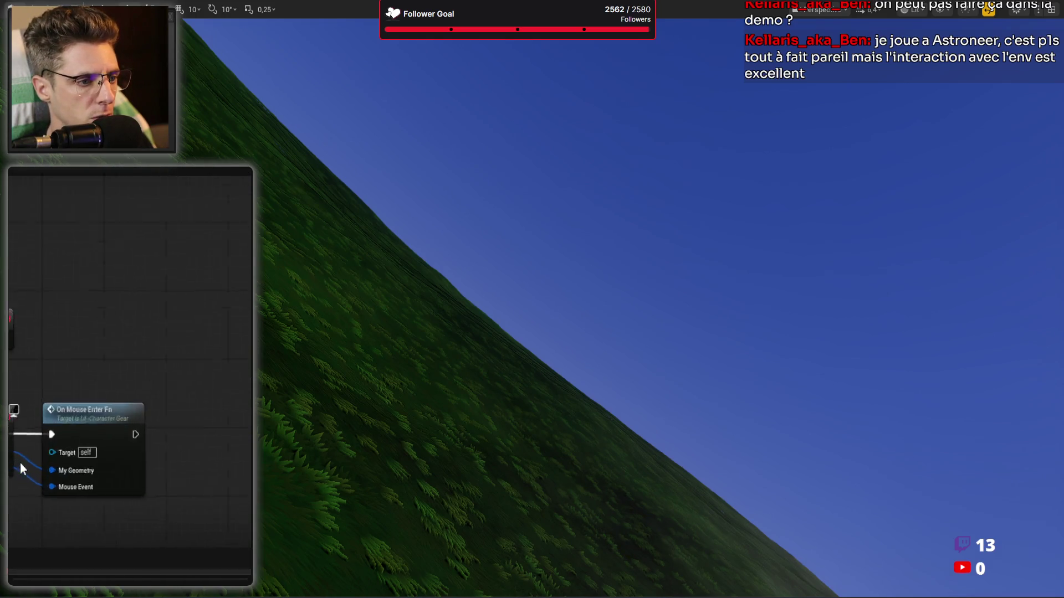
double_click(155, 284)
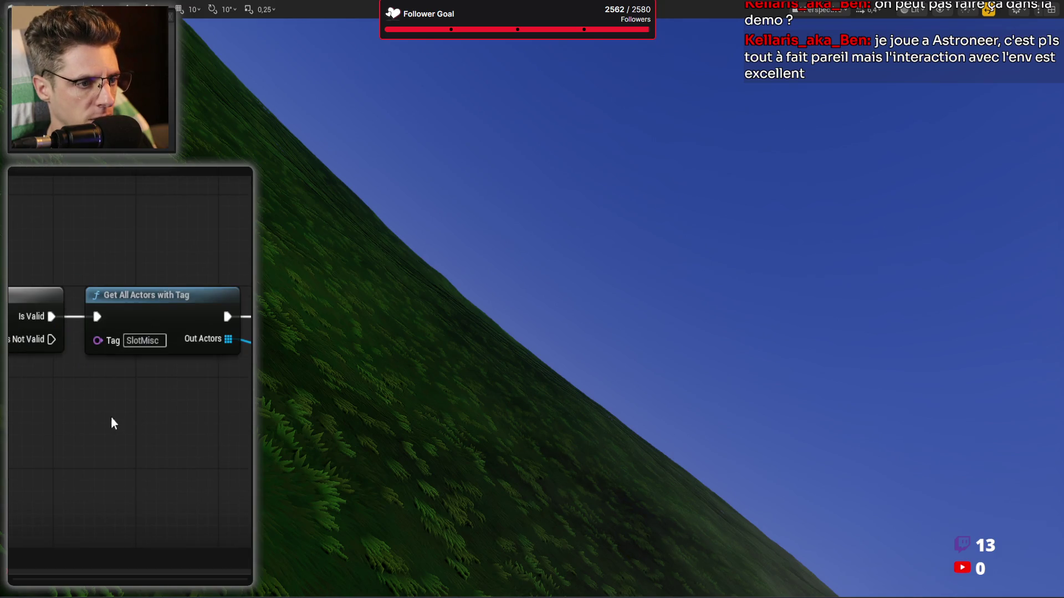
mouse_move(150, 416)
left_mouse_down()
mouse_move(28, 404)
mouse_move(11, 391)
mouse_move(45, 368)
mouse_move(5, 363)
left_mouse_up()
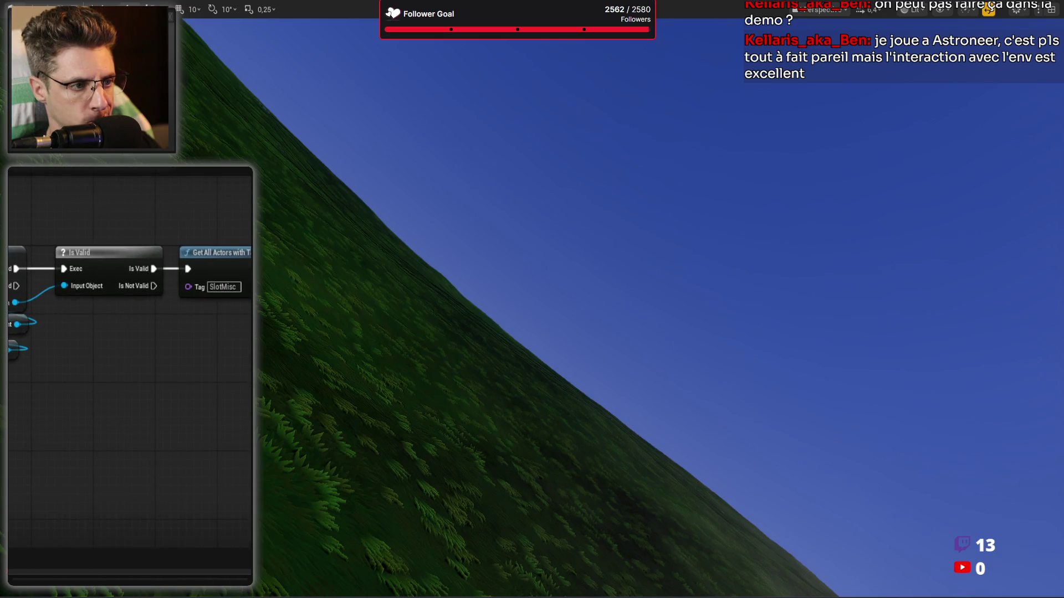
left_click_drag(226, 367, 67, 365)
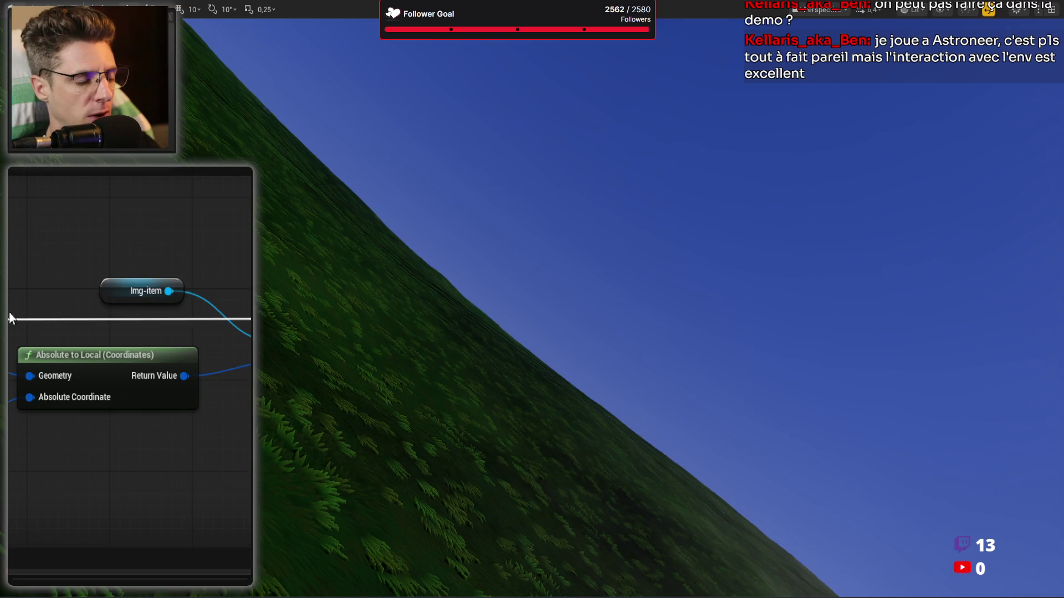
Add a Print String fed by the Absolute to Local return value, then launch play-in-editor
right_click(12, 217)
scroll(128, 360, "down", 10)
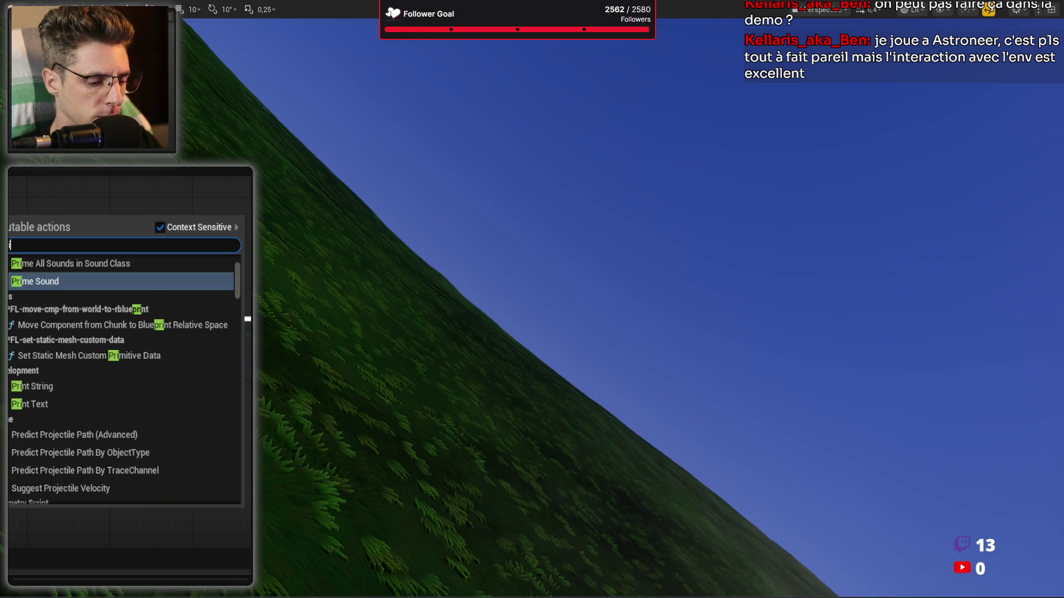
key("Escape")
key("ctrl+z")
mouse_move(16, 224)
left_mouse_down()
mouse_move(79, 184)
mouse_move(213, 179)
left_mouse_up()
left_click_drag(184, 375, 185, 216)
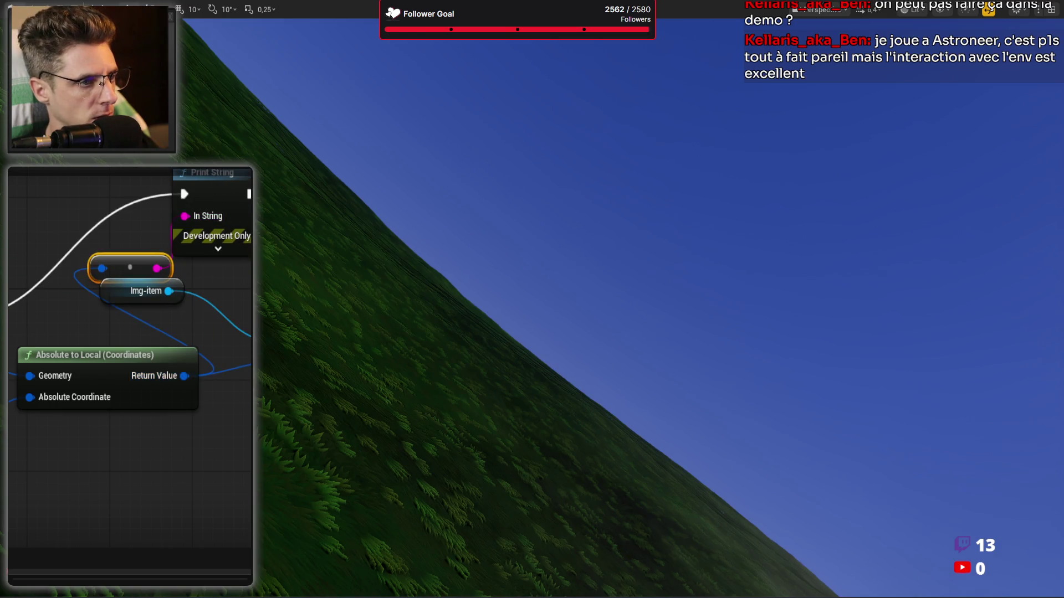
key("alt+p")
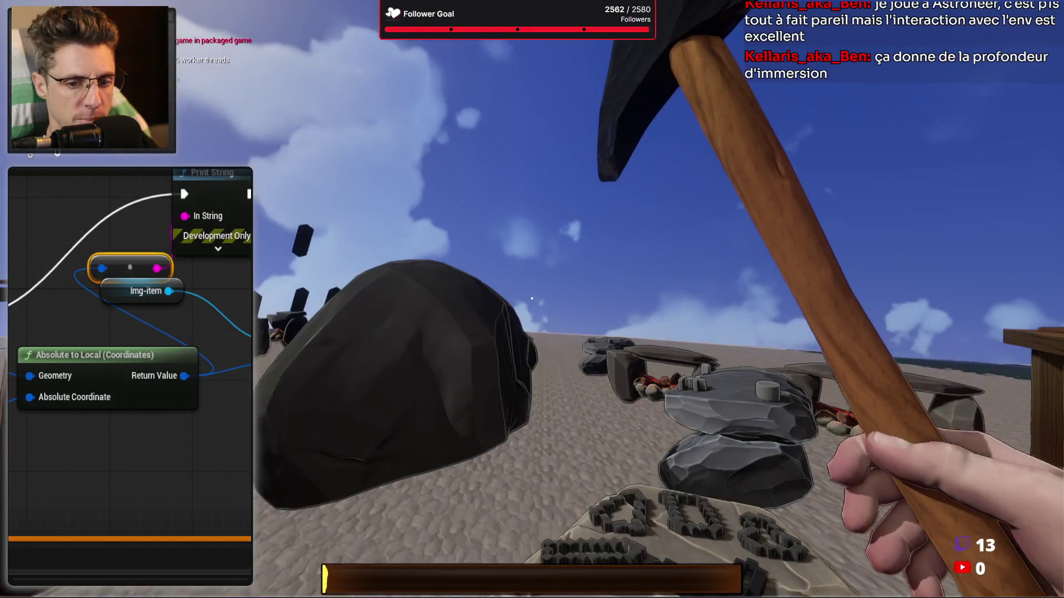
Open the inventory with I, drag the stick toward the equipment slots, then stop the game
key("i")
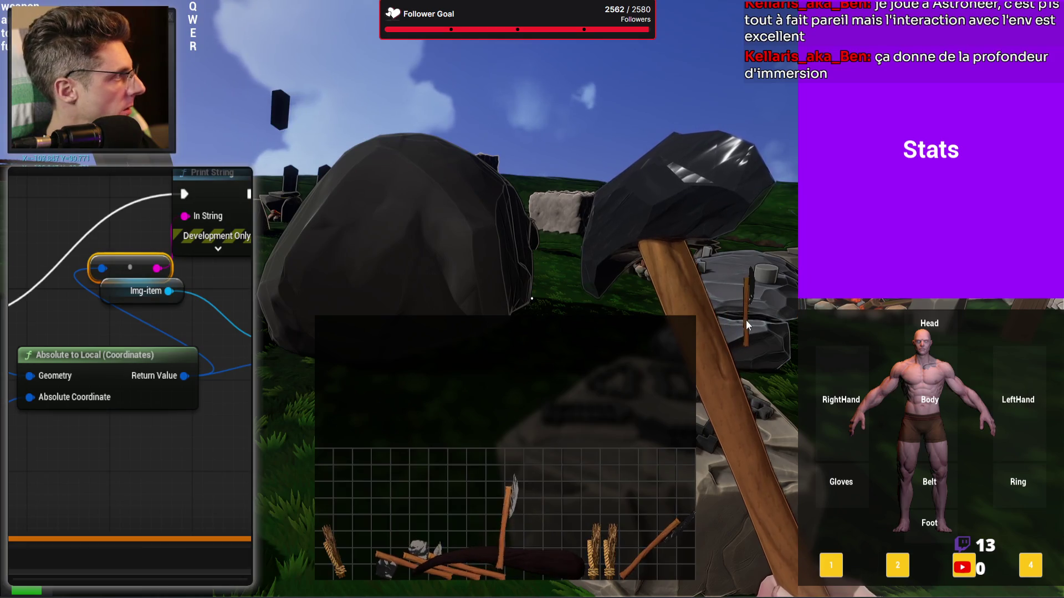
mouse_move(745, 323)
left_mouse_down()
mouse_move(733, 224)
mouse_move(328, 218)
mouse_move(205, 104)
mouse_move(524, 134)
mouse_move(726, 94)
mouse_move(913, 124)
mouse_move(782, 241)
left_mouse_up()
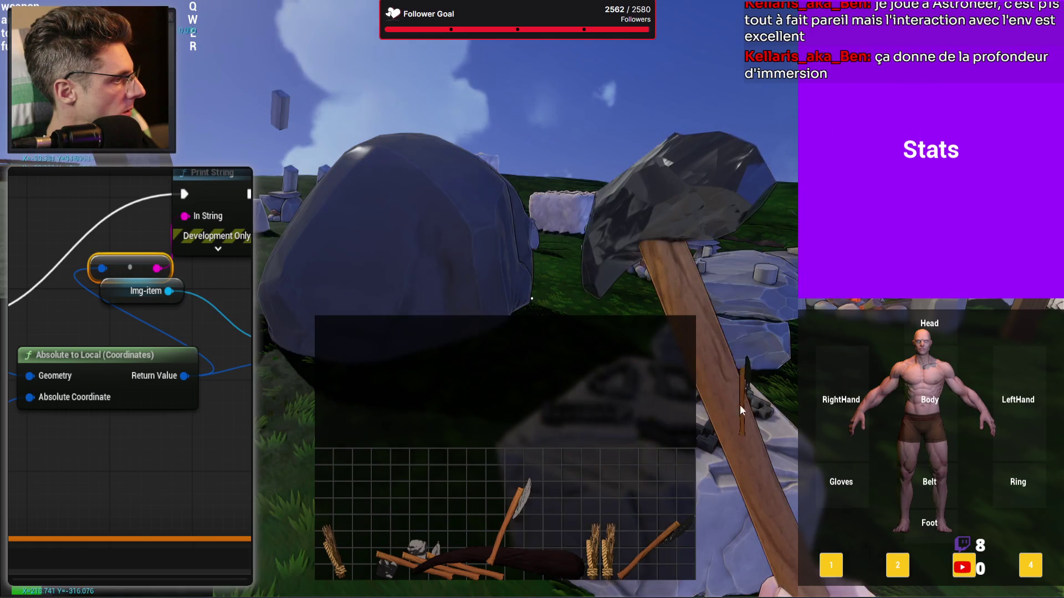
mouse_move(613, 350)
left_mouse_down()
mouse_move(435, 212)
mouse_move(357, 443)
mouse_move(488, 127)
mouse_move(798, 310)
mouse_move(962, 138)
mouse_move(977, 332)
mouse_move(908, 232)
mouse_move(923, 311)
left_mouse_up()
key("Escape")
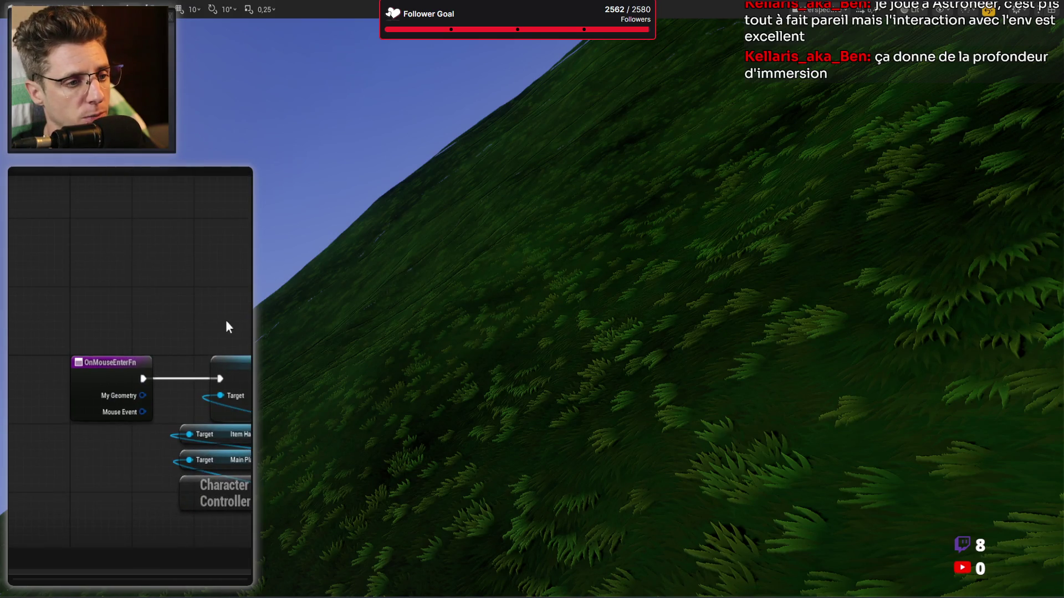
Add an On Mouse Leave event that sets Mouse Captured
mouse_move(123, 379)
left_mouse_down()
mouse_move(11, 379)
mouse_move(122, 378)
mouse_move(99, 380)
left_mouse_up()
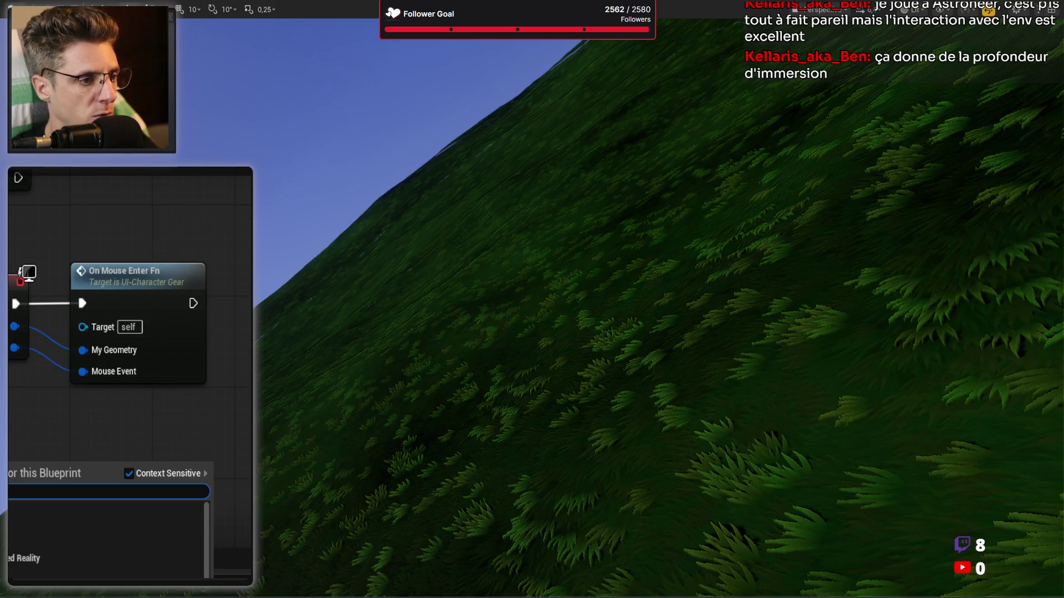
type("mouse")
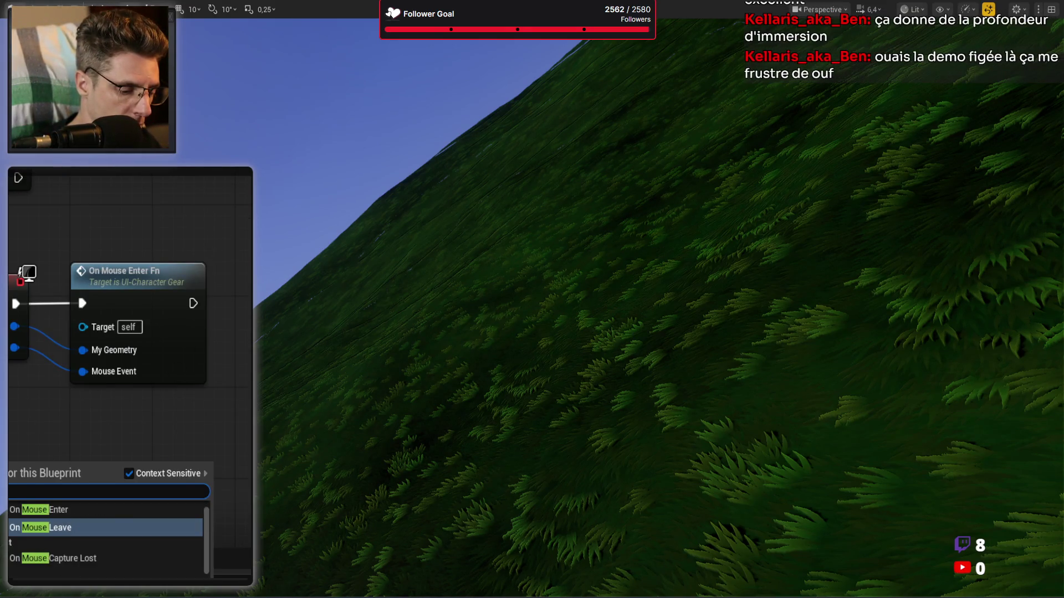
key("Return")
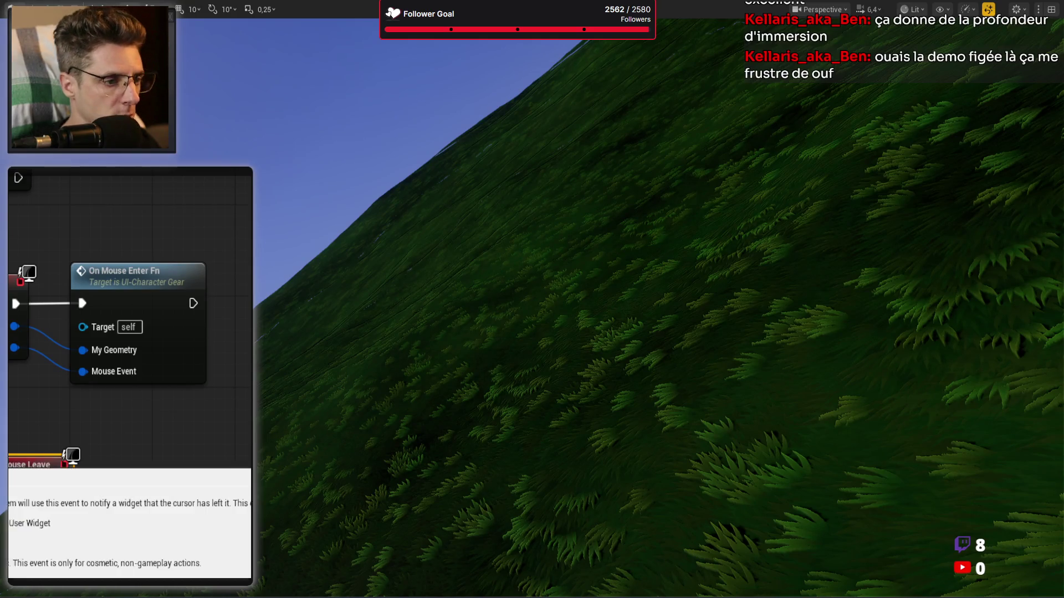
mouse_move(78, 293)
left_mouse_down()
mouse_move(228, 344)
mouse_move(174, 410)
left_mouse_up()
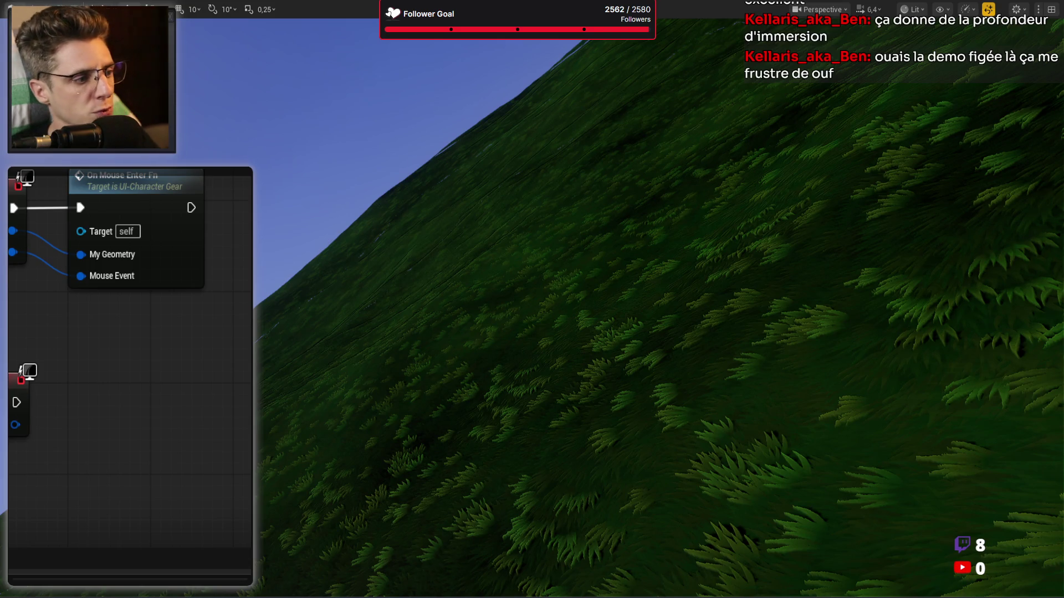
left_click_drag(12, 415, 92, 407)
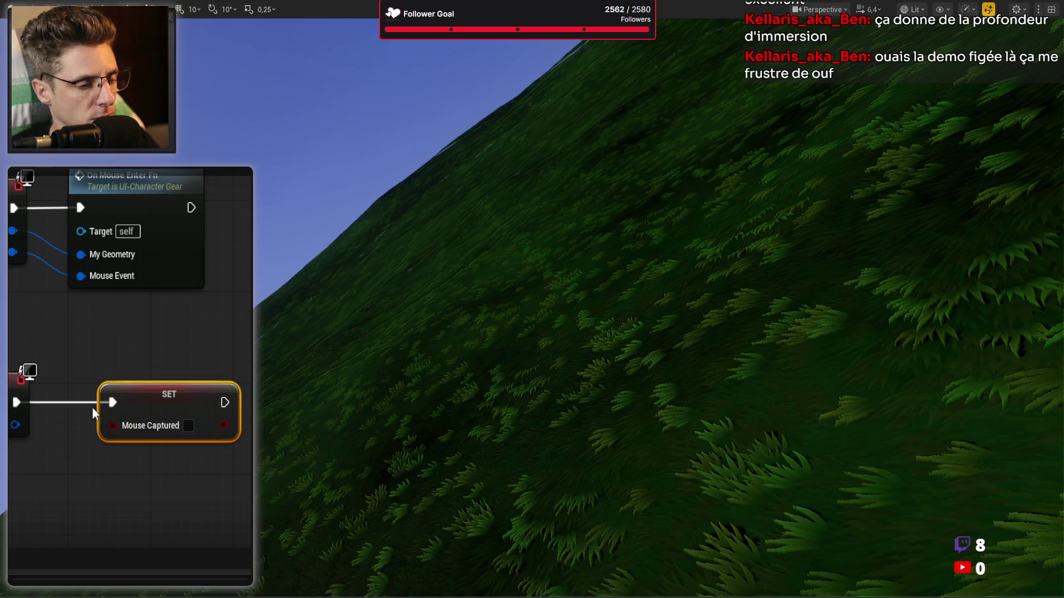
left_click(154, 440)
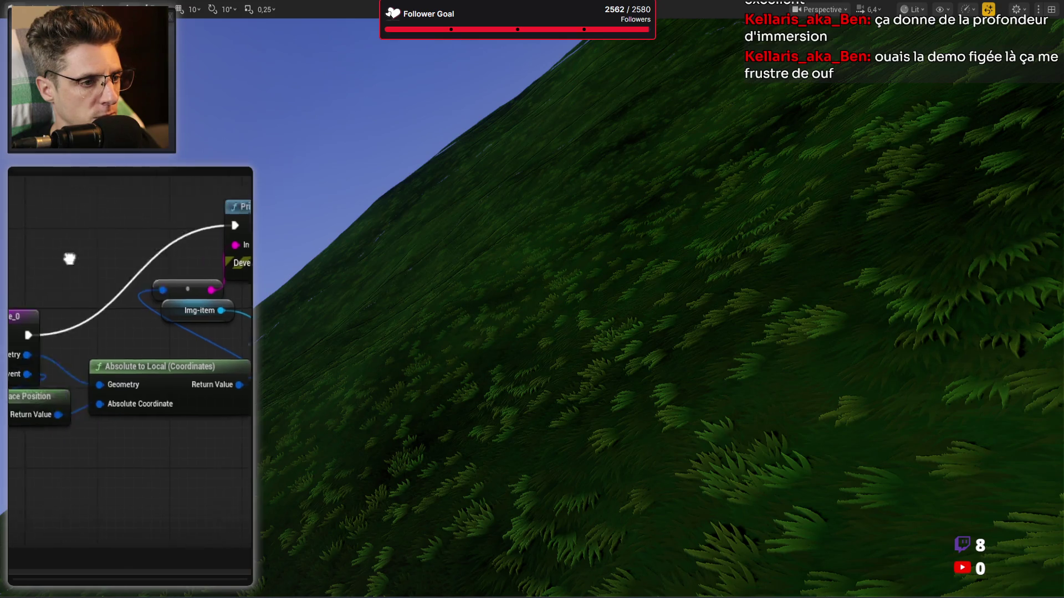
Insert a Branch after OnMouseMove conditioned on Mouse Captured, then relaunch the game
mouse_move(83, 303)
left_mouse_down()
mouse_move(8, 309)
mouse_move(11, 281)
left_mouse_up()
type("branch")
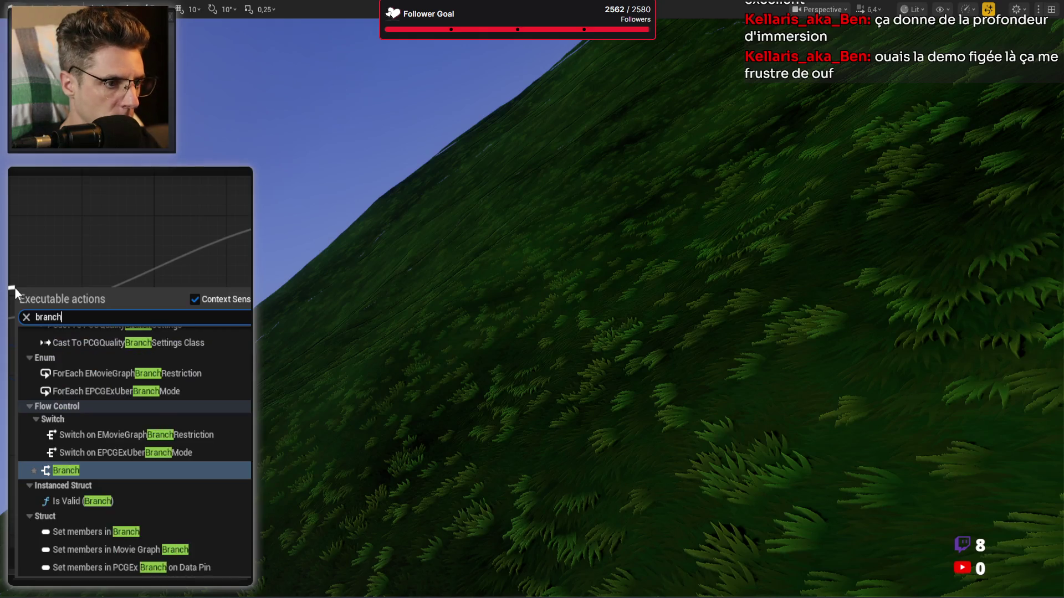
key("Return")
left_click_drag(63, 305, 130, 317)
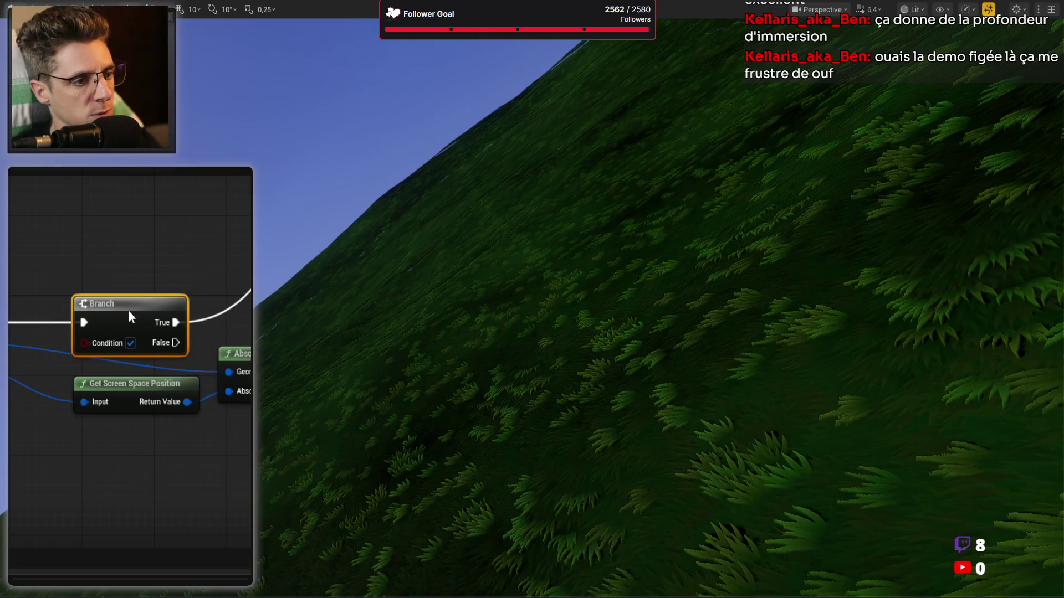
mouse_move(84, 343)
left_mouse_down()
mouse_move(38, 340)
mouse_move(39, 278)
mouse_move(152, 278)
left_mouse_up()
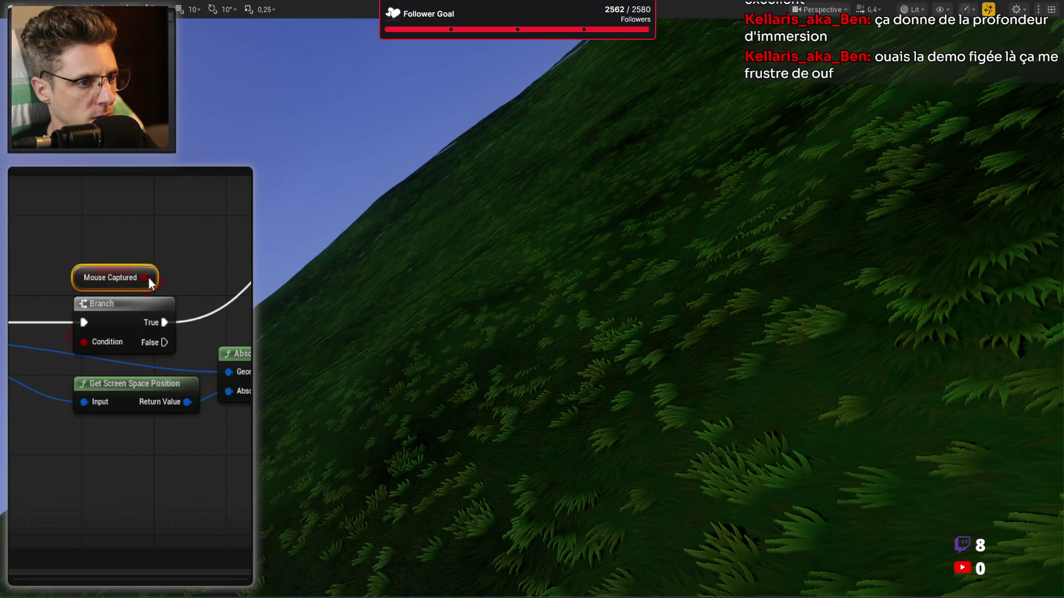
left_click_drag(208, 238, 40, 214)
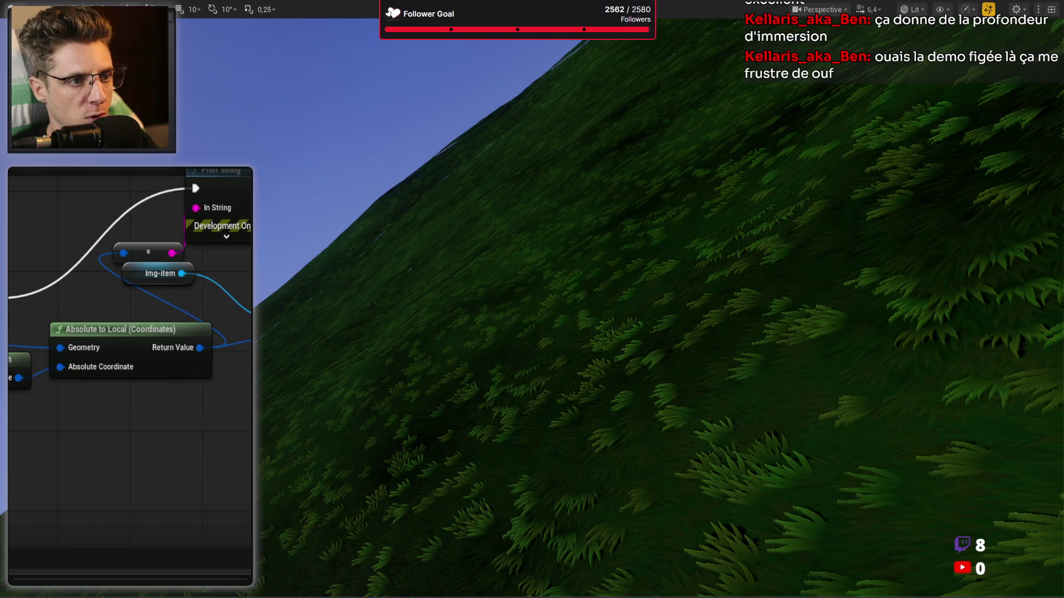
key("alt+p")
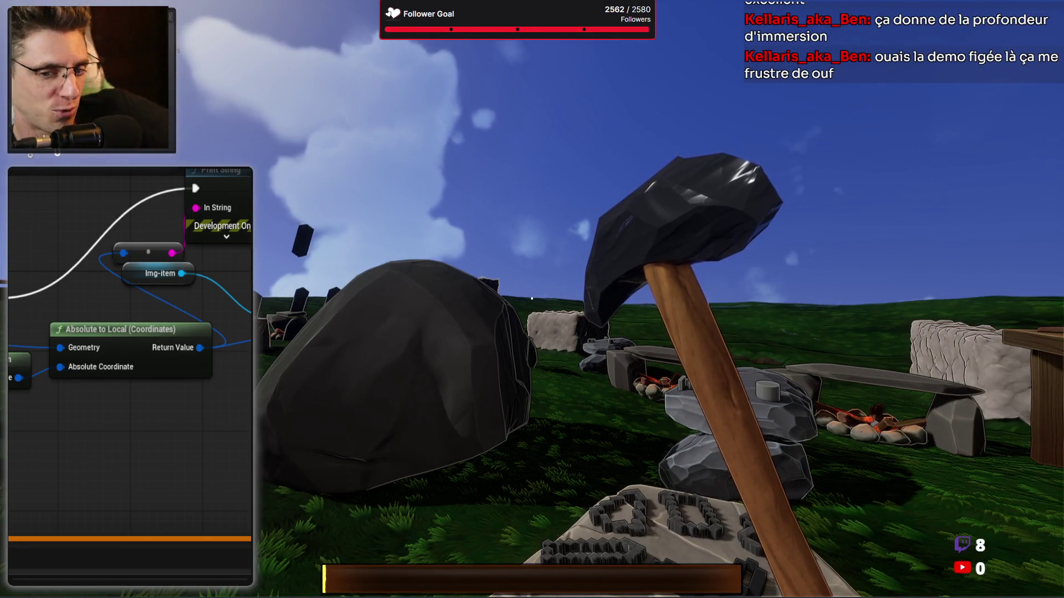
Walk forward in game, open the inventory with Tab, move the stick from the RightHand slot, then stop play
key("w")
mouse_move(532, 299)
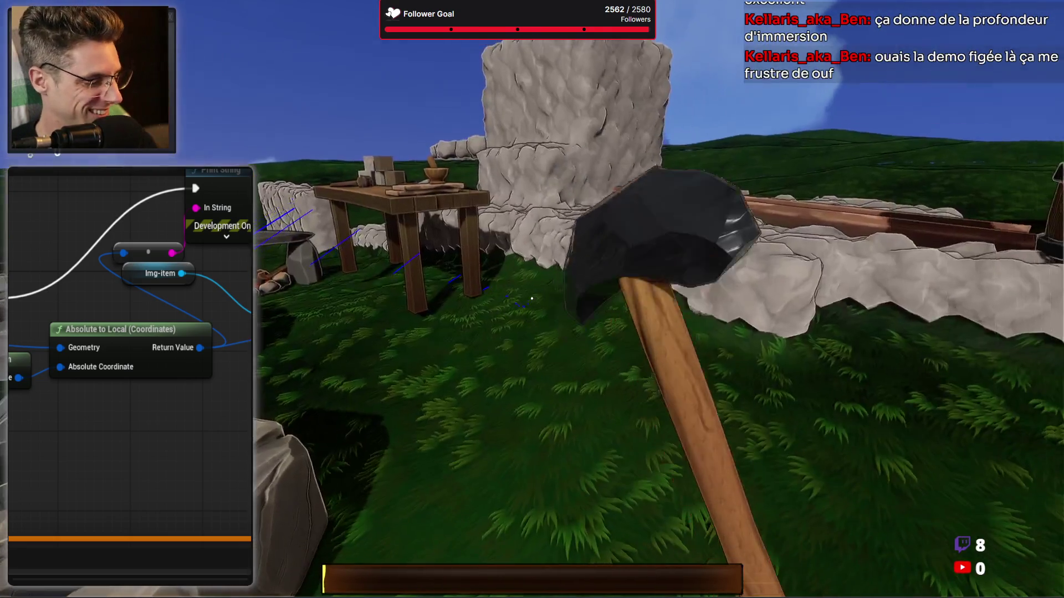
key("Tab")
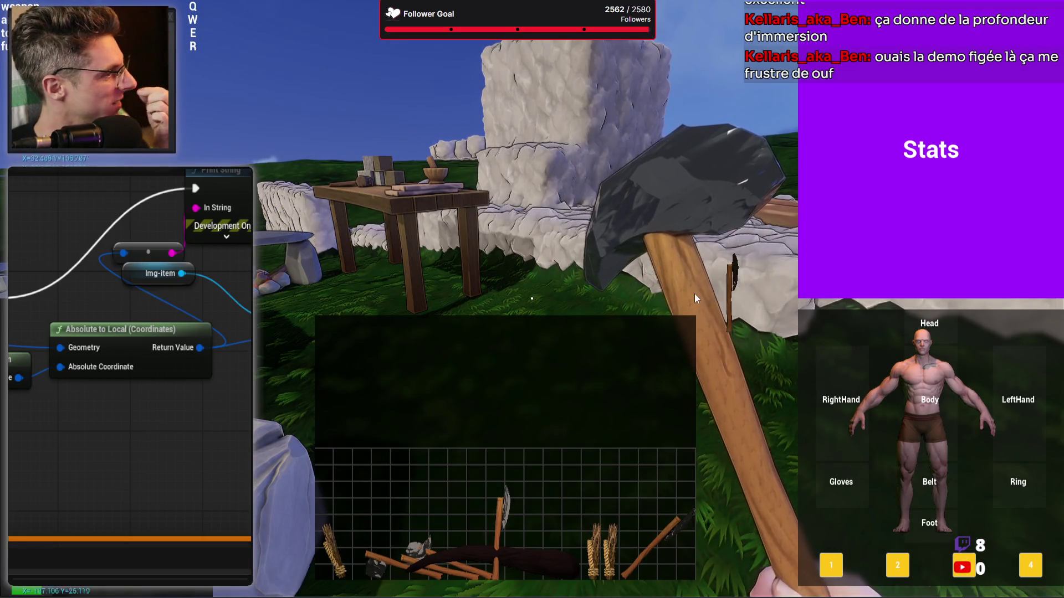
mouse_move(870, 403)
left_mouse_down()
mouse_move(879, 403)
mouse_move(856, 317)
mouse_move(560, 382)
mouse_move(761, 322)
mouse_move(880, 390)
mouse_move(831, 355)
mouse_move(890, 381)
mouse_move(586, 224)
mouse_move(278, 364)
mouse_move(656, 224)
mouse_move(820, 399)
mouse_move(882, 400)
mouse_move(810, 390)
mouse_move(799, 373)
mouse_move(732, 370)
mouse_move(696, 323)
mouse_move(382, 235)
mouse_move(728, 208)
mouse_move(620, 221)
mouse_move(587, 274)
mouse_move(600, 203)
mouse_move(612, 259)
mouse_move(597, 220)
mouse_move(681, 239)
mouse_move(645, 249)
mouse_move(634, 273)
mouse_move(637, 394)
mouse_move(602, 399)
mouse_move(605, 338)
mouse_move(979, 460)
mouse_move(978, 377)
mouse_move(883, 431)
mouse_move(461, 201)
mouse_move(346, 170)
mouse_move(683, 294)
mouse_move(856, 381)
mouse_move(843, 338)
mouse_move(806, 341)
mouse_move(876, 341)
mouse_move(835, 347)
mouse_move(792, 333)
mouse_move(700, 269)
mouse_move(826, 341)
mouse_move(750, 322)
mouse_move(854, 370)
left_mouse_up()
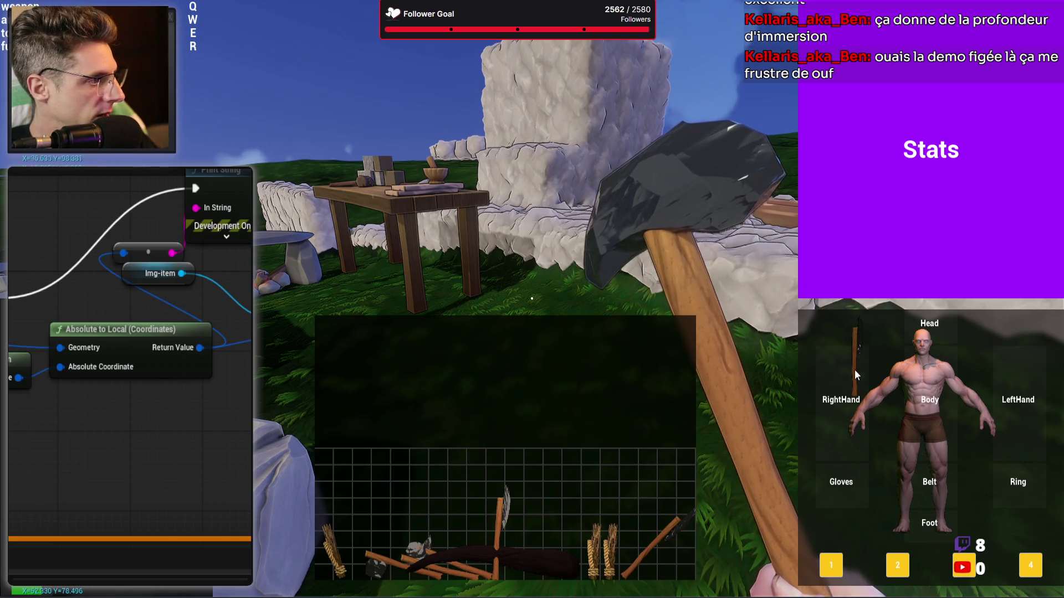
key("Escape")
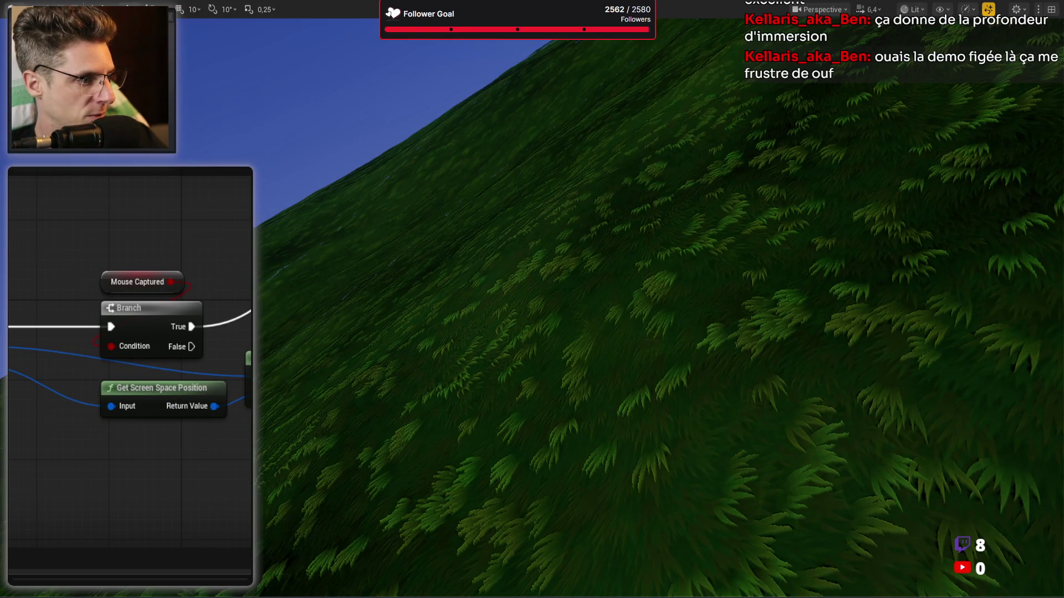
Delete the Mouse Captured variable and its Branch, reconnecting the execution wire to the next node
key("Delete")
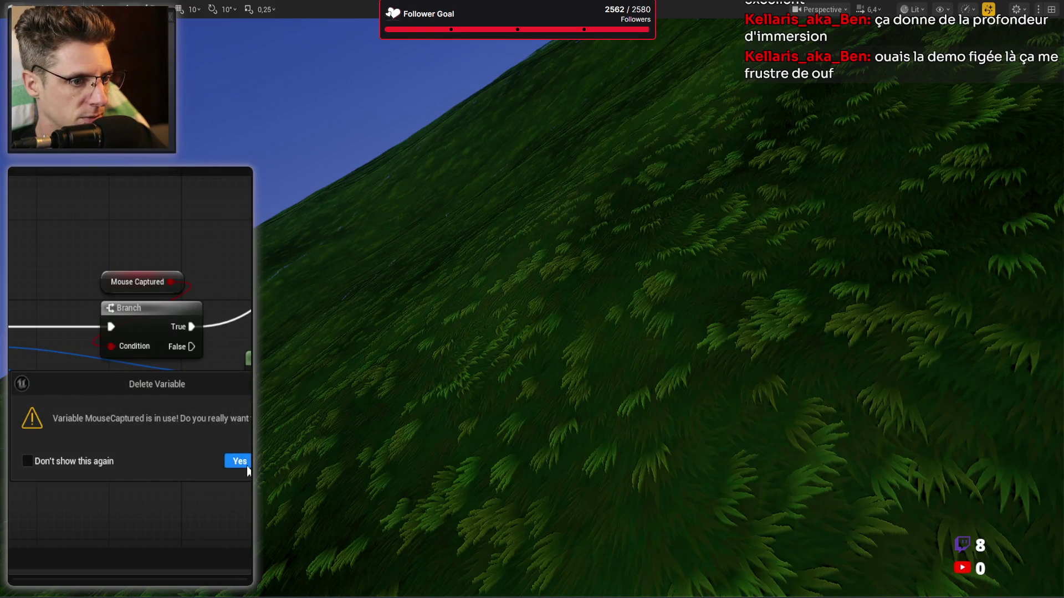
left_click(248, 471)
left_click(142, 323)
key("Delete")
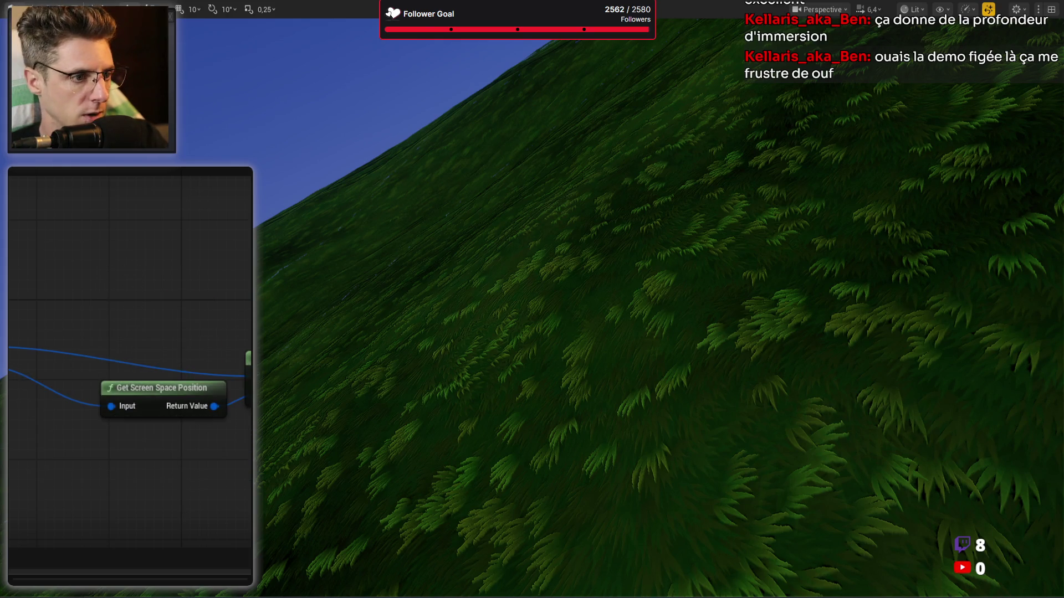
mouse_move(8, 327)
left_mouse_down()
mouse_move(250, 294)
mouse_move(247, 332)
left_mouse_up()
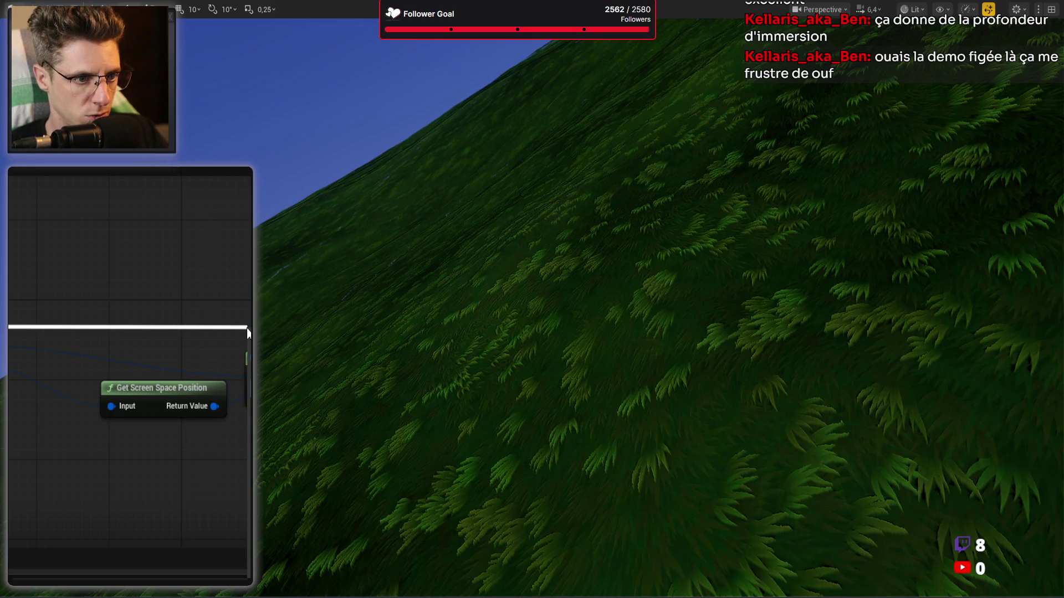
left_click_drag(248, 332, 245, 328)
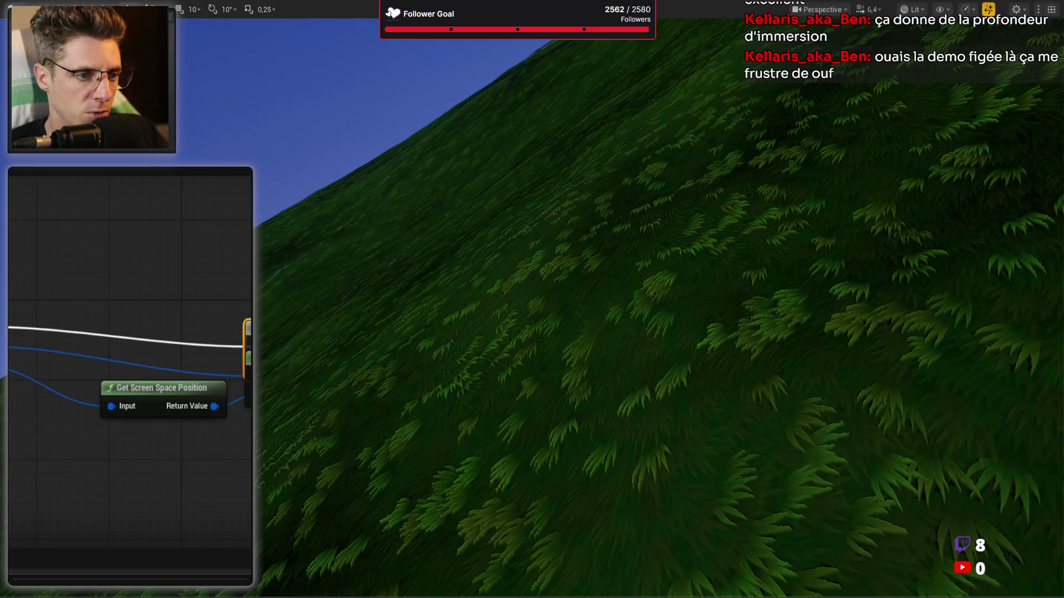
key("q")
Add a Break Vector 2D node from the Absolute to Local return value
mouse_move(54, 434)
left_mouse_down()
mouse_move(112, 435)
mouse_move(97, 473)
left_mouse_up()
left_click_drag(116, 406, 154, 430)
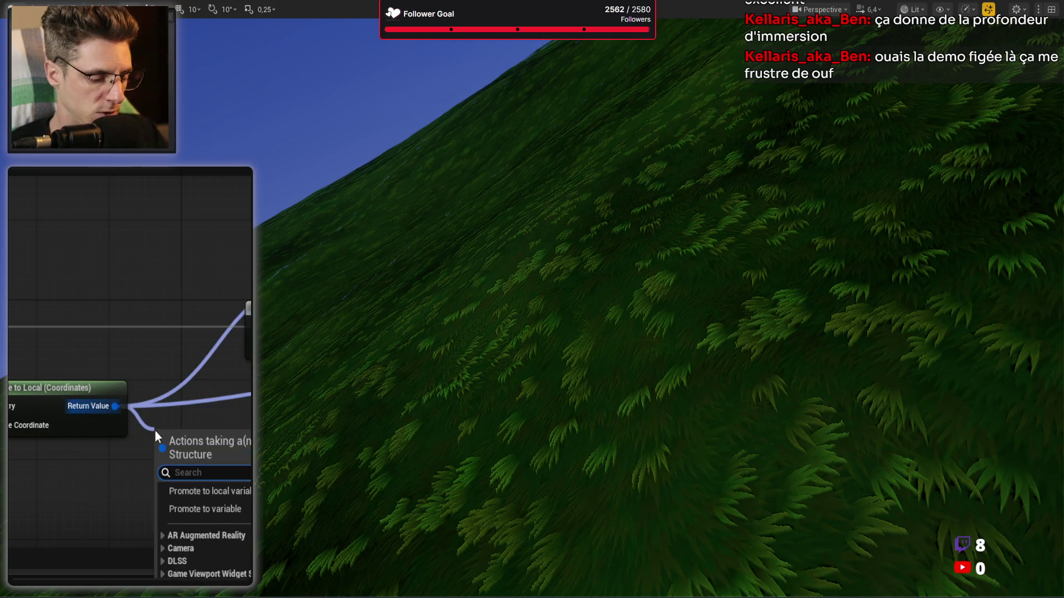
type("bre")
key("Return")
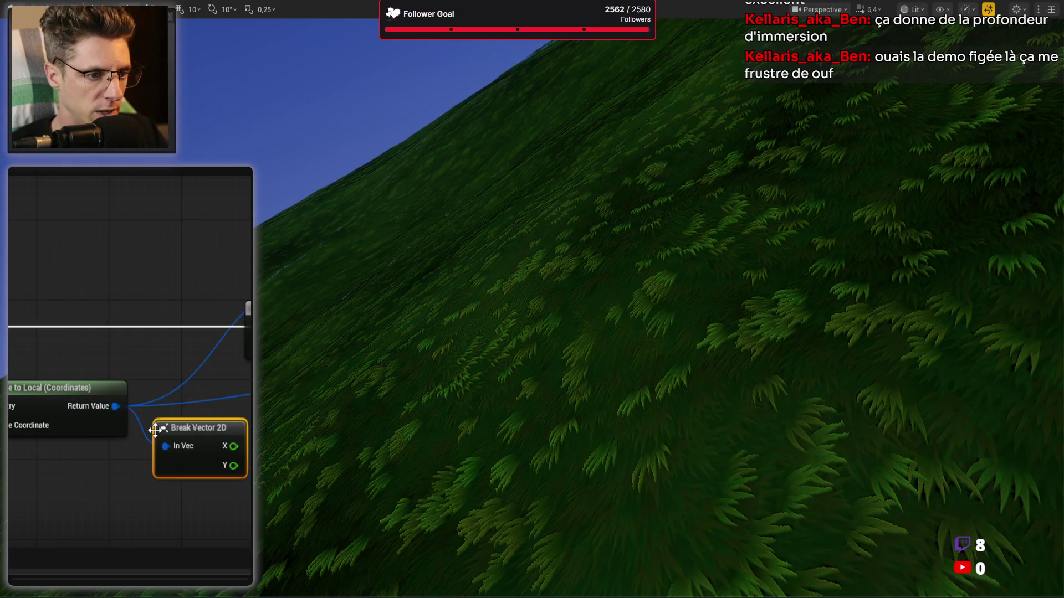
left_click_drag(185, 467, 68, 487)
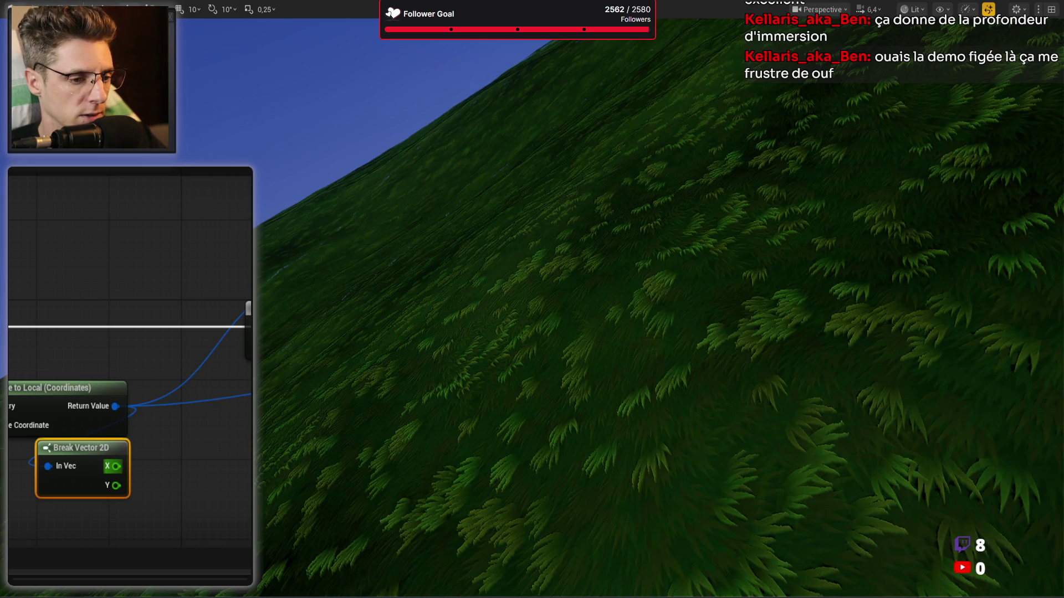
left_click(135, 475)
Create two >= comparison nodes, one fed by X and one by Y
left_click_drag(116, 465, 165, 460)
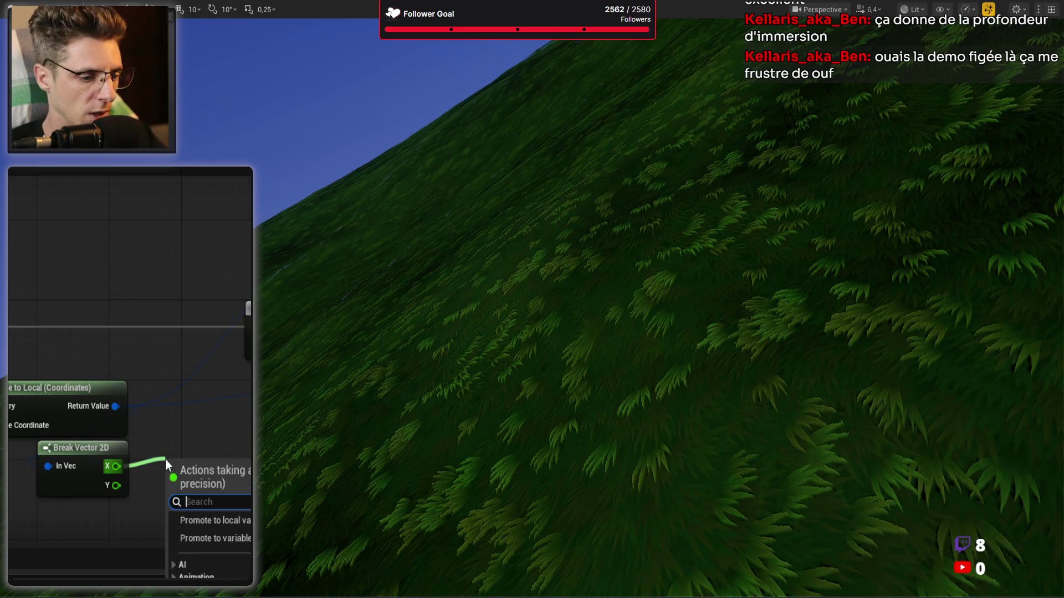
type(">=")
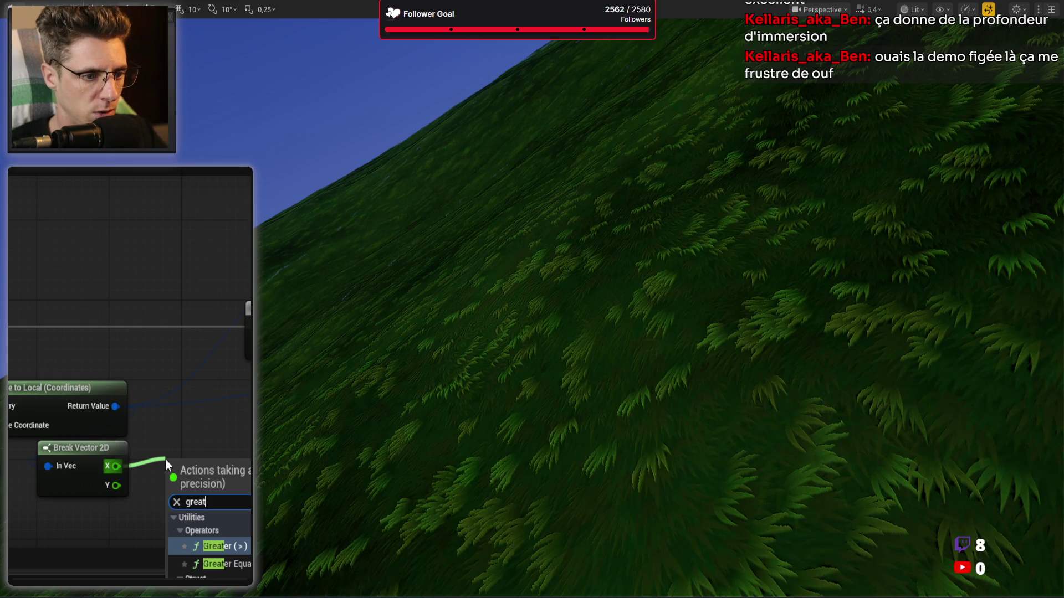
key("Return")
left_click_drag(227, 479, 212, 462)
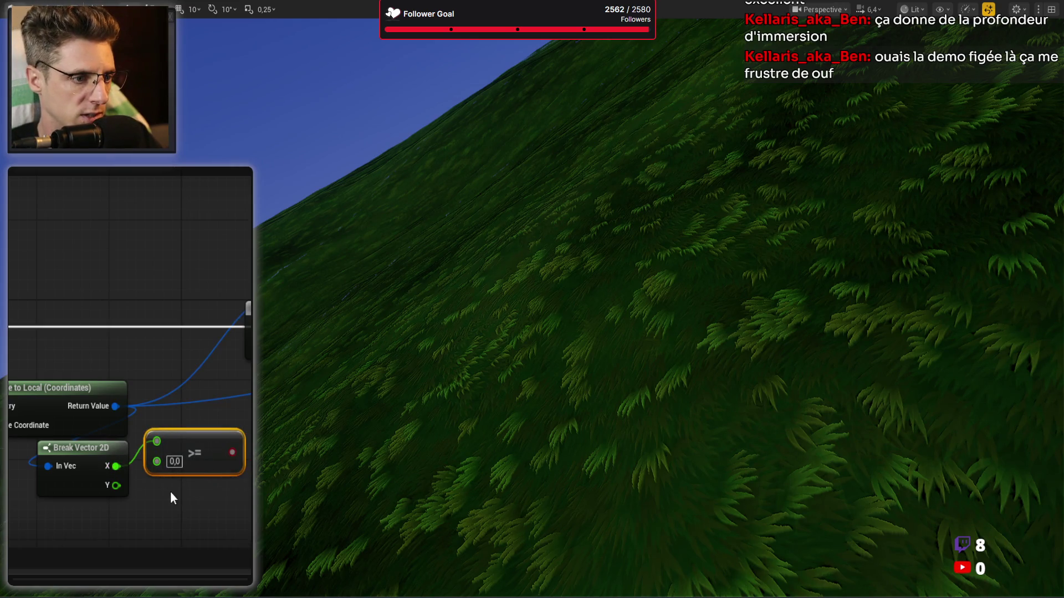
key("ctrl+c")
key("ctrl+v")
left_click_drag(172, 489, 171, 487)
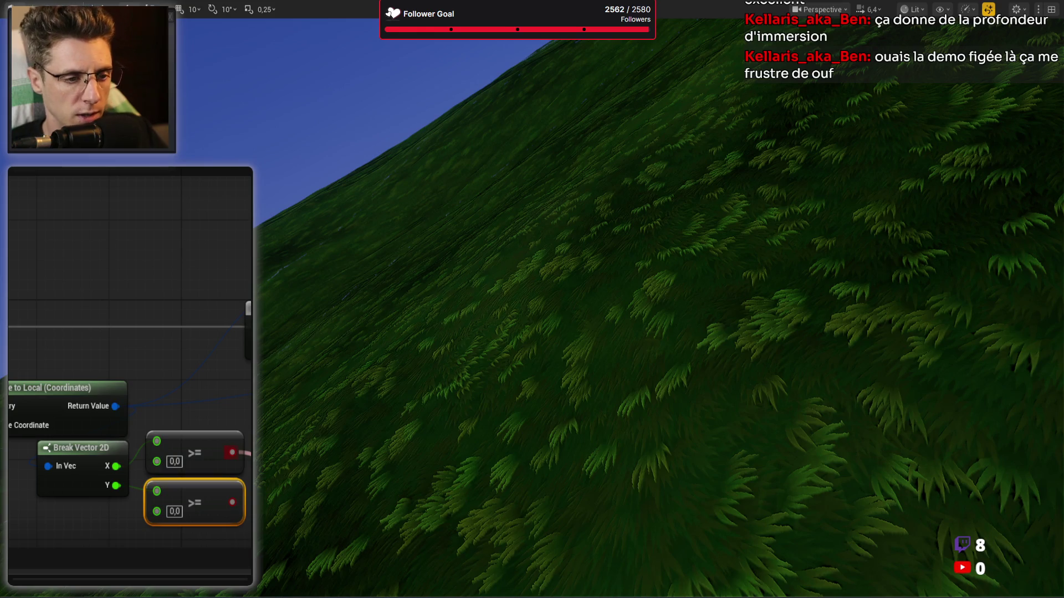
left_click(247, 466)
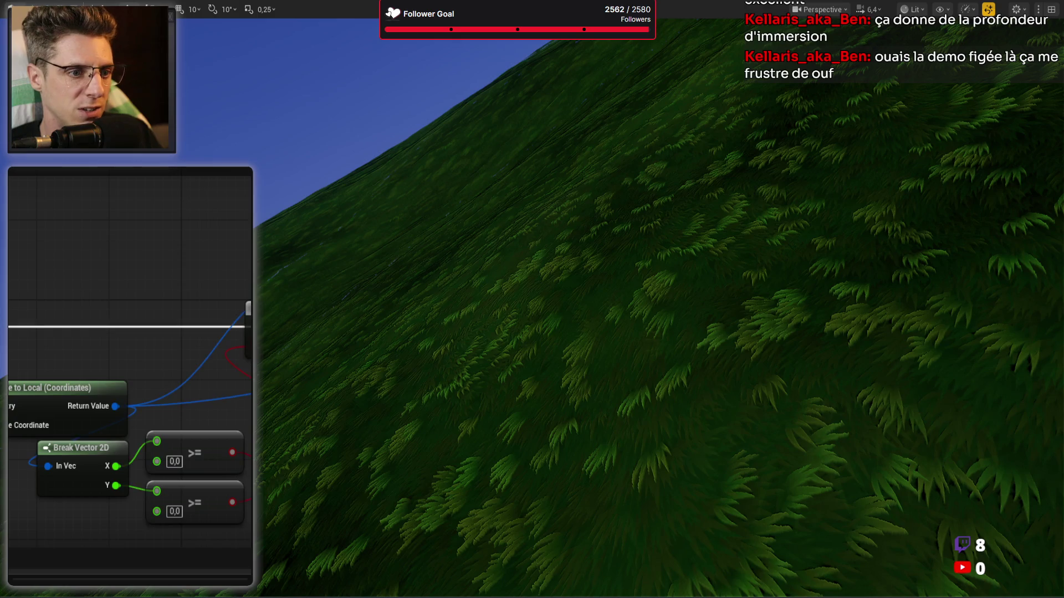
Delete the Print node and reroute node, and shift the Img-item node right
mouse_move(178, 344)
left_mouse_down()
mouse_move(238, 332)
mouse_move(260, 344)
left_mouse_up()
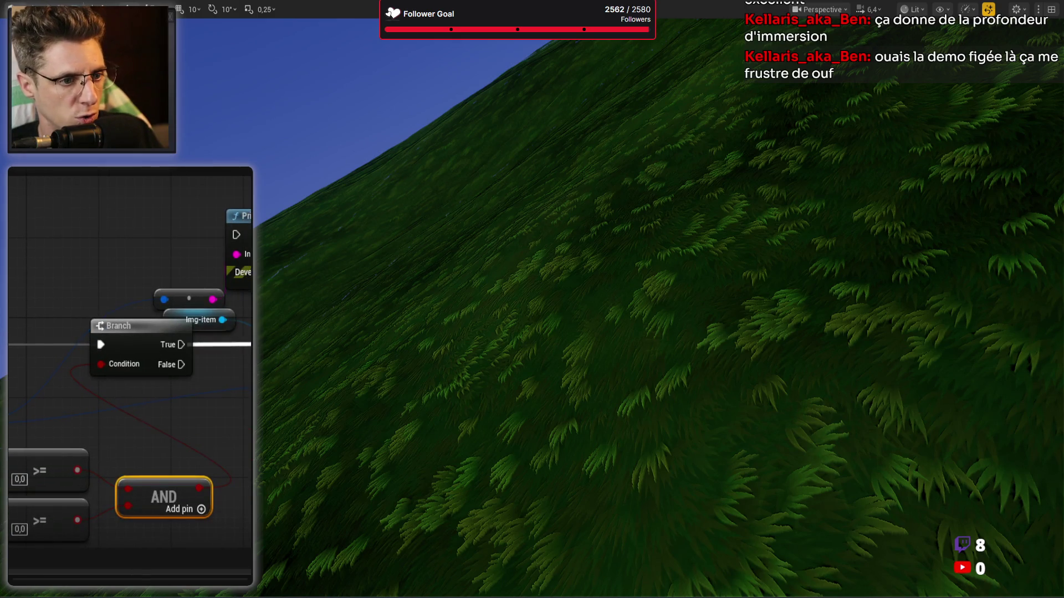
key("Delete")
left_click_drag(247, 250, 164, 286)
key("Delete")
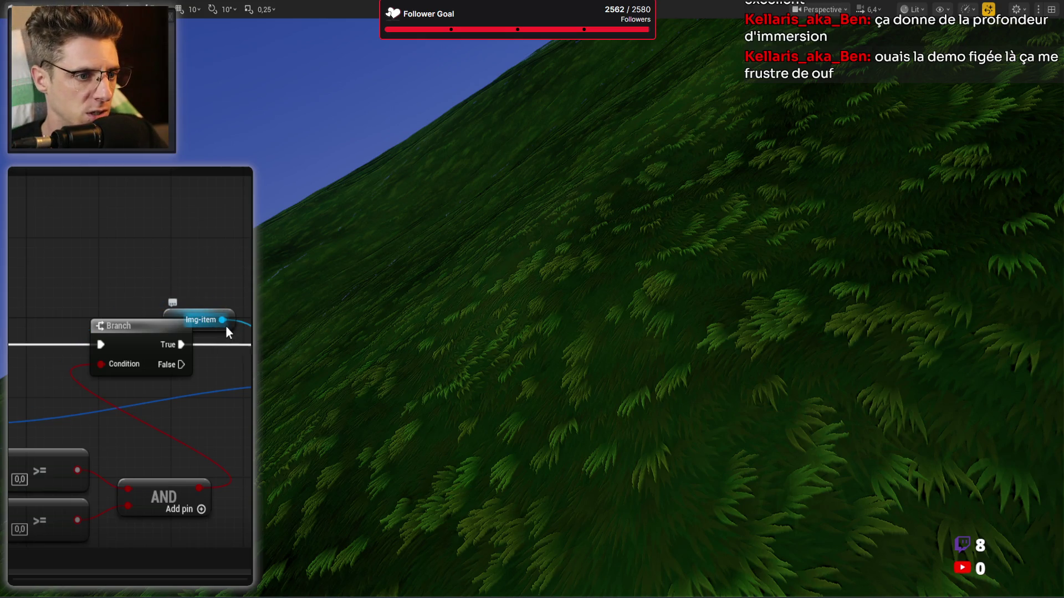
left_click_drag(231, 314, 294, 314)
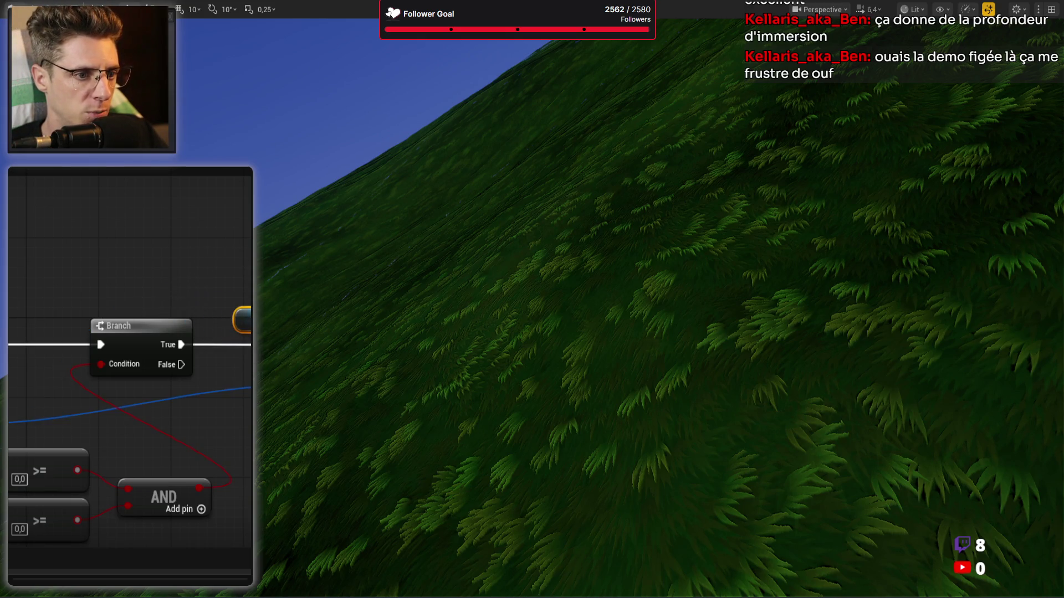
left_click_drag(166, 388, 144, 344)
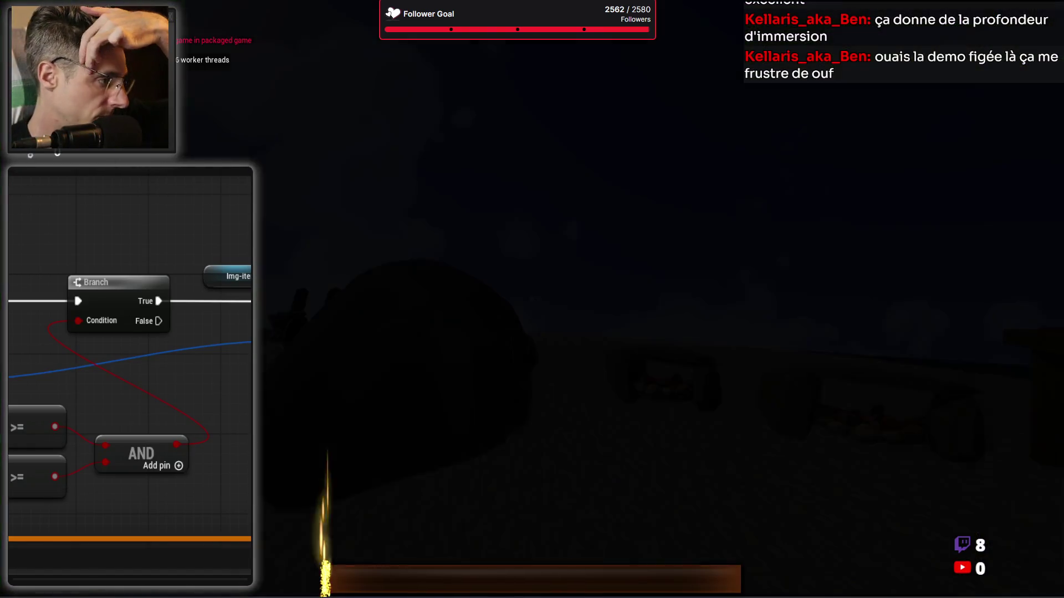
key("i")
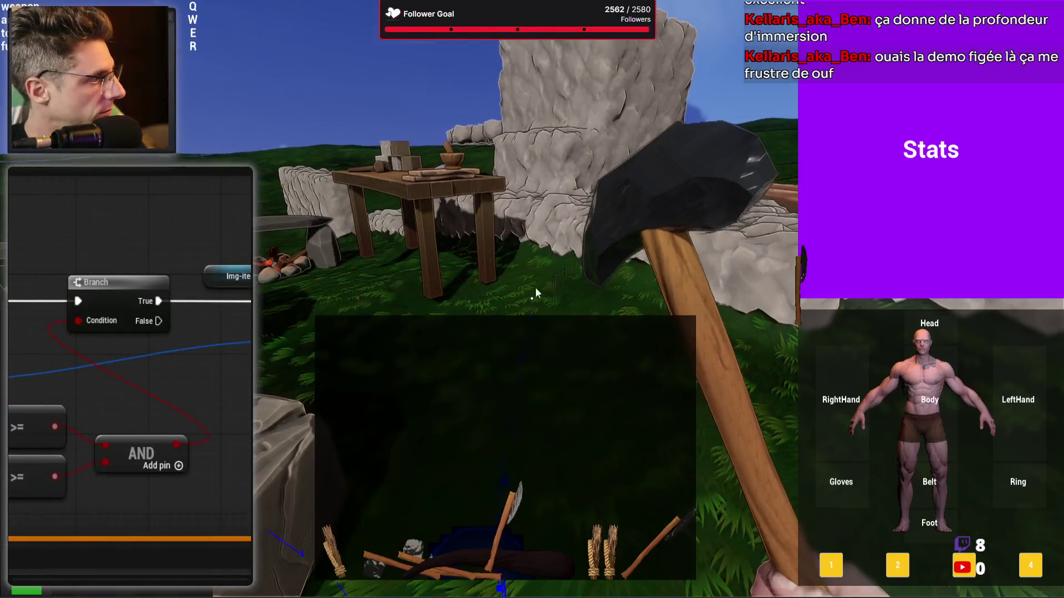
mouse_move(840, 349)
left_mouse_down()
mouse_move(880, 415)
mouse_move(746, 329)
mouse_move(752, 413)
mouse_move(826, 370)
left_mouse_up()
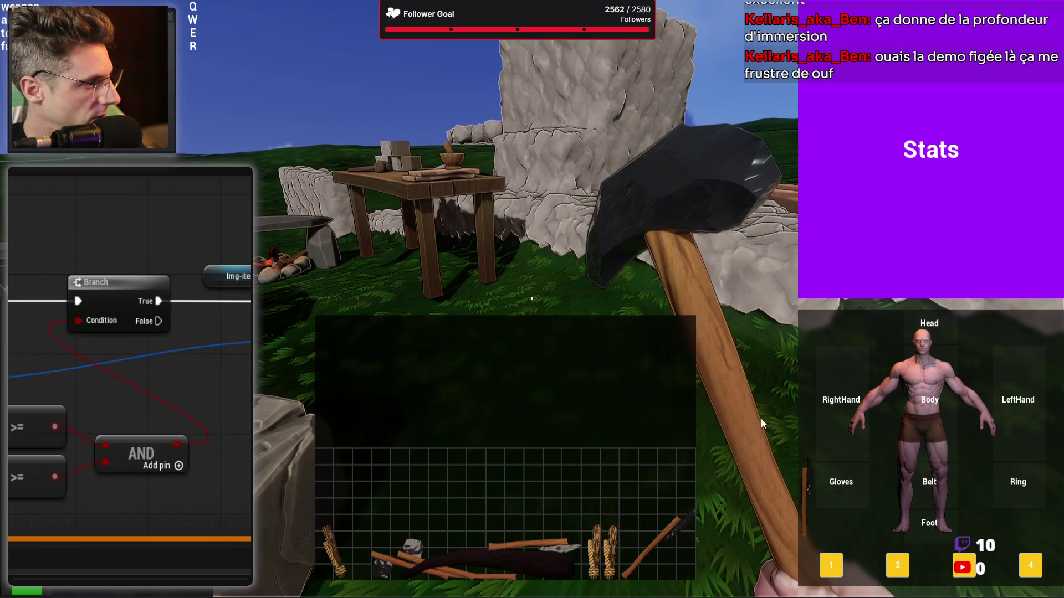
mouse_move(744, 346)
left_mouse_down()
mouse_move(840, 402)
mouse_move(1029, 474)
mouse_move(800, 361)
mouse_move(606, 197)
mouse_move(760, 328)
mouse_move(833, 367)
mouse_move(930, 507)
mouse_move(1034, 460)
mouse_move(705, 264)
mouse_move(892, 416)
mouse_move(837, 290)
mouse_move(863, 327)
mouse_move(798, 311)
mouse_move(872, 395)
mouse_move(875, 417)
mouse_move(798, 299)
mouse_move(860, 404)
mouse_move(837, 408)
mouse_move(800, 349)
mouse_move(795, 318)
mouse_move(806, 316)
mouse_move(842, 371)
mouse_move(800, 312)
mouse_move(848, 355)
left_mouse_up()
key("Escape")
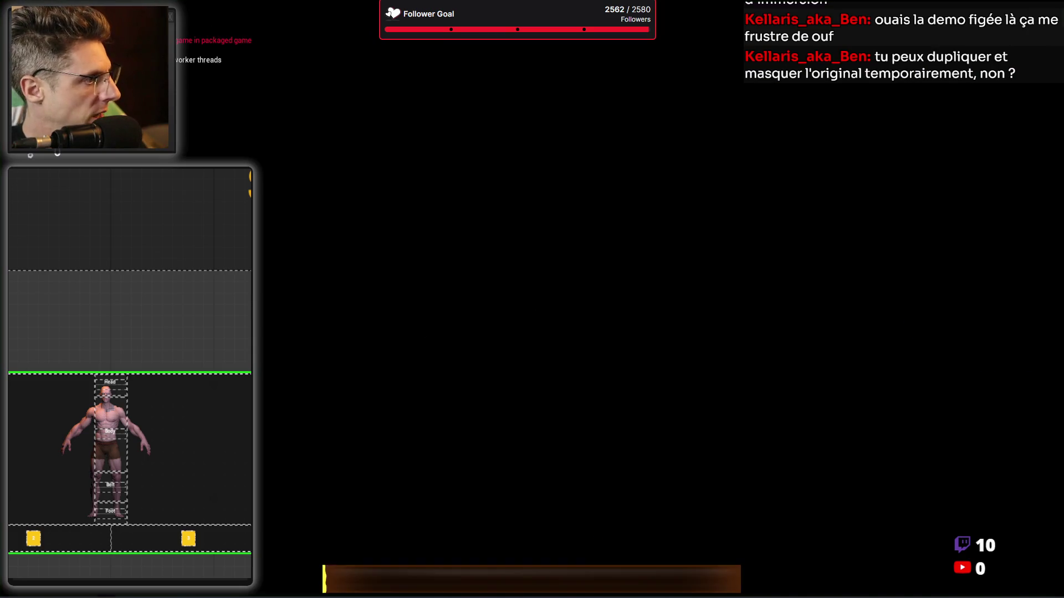
key("i")
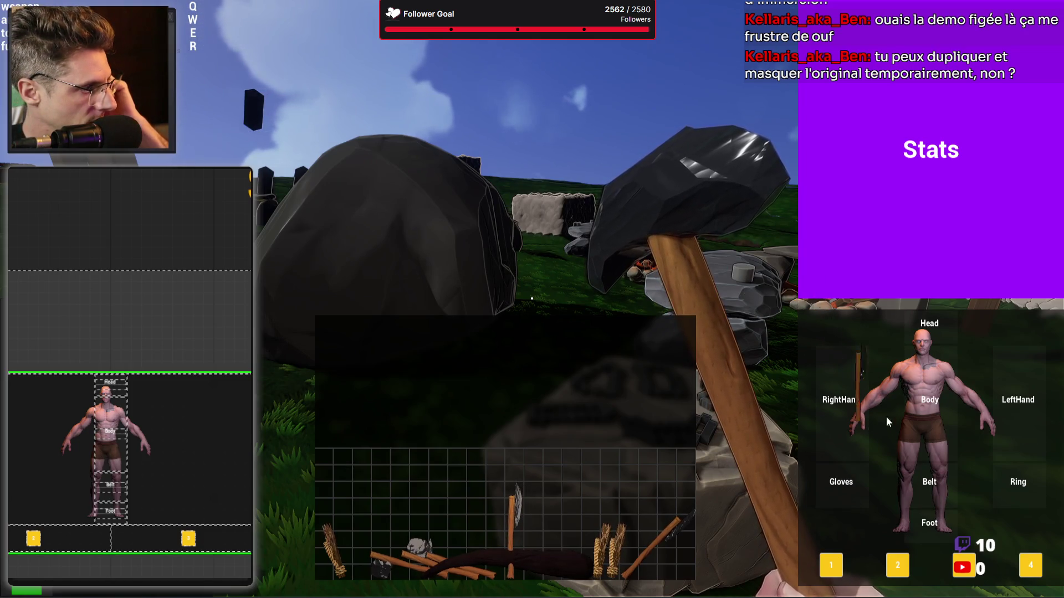
left_click(882, 401)
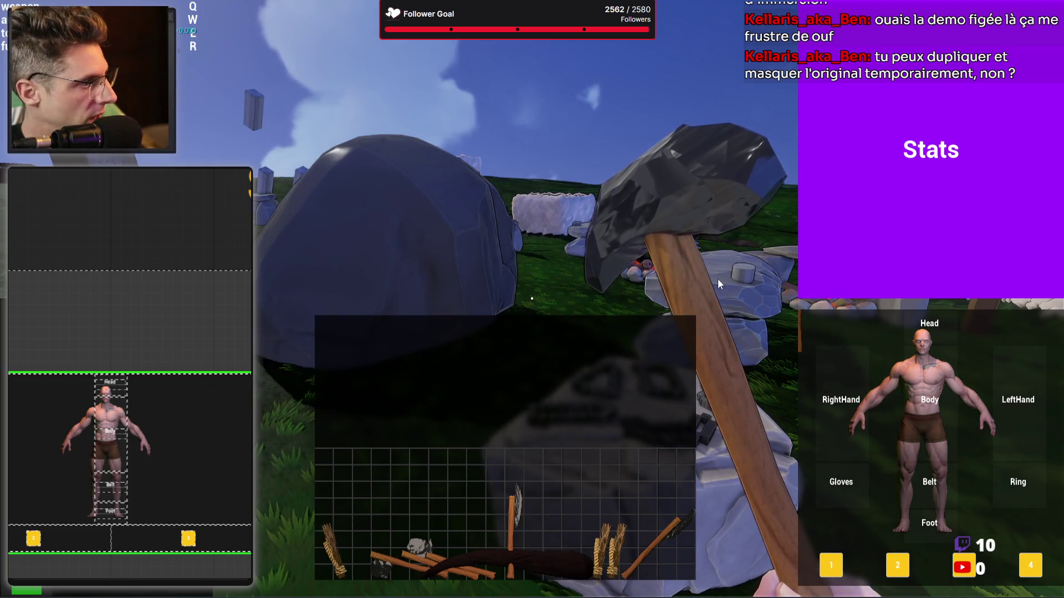
key("Escape")
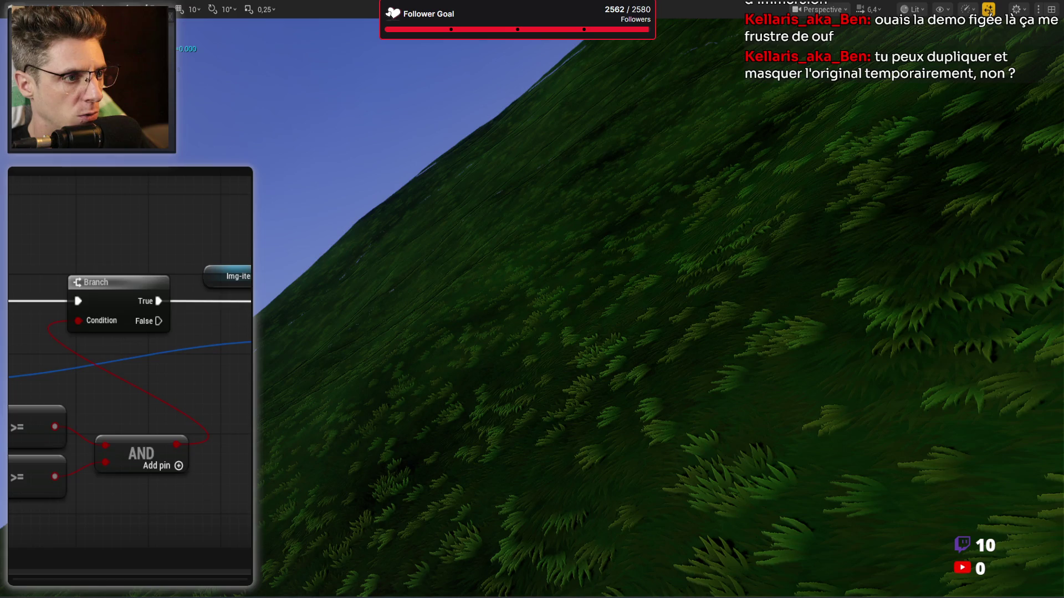
Make On Mouse Leave set Img-item visibility to Collapsed
left_click_drag(244, 499, 185, 325)
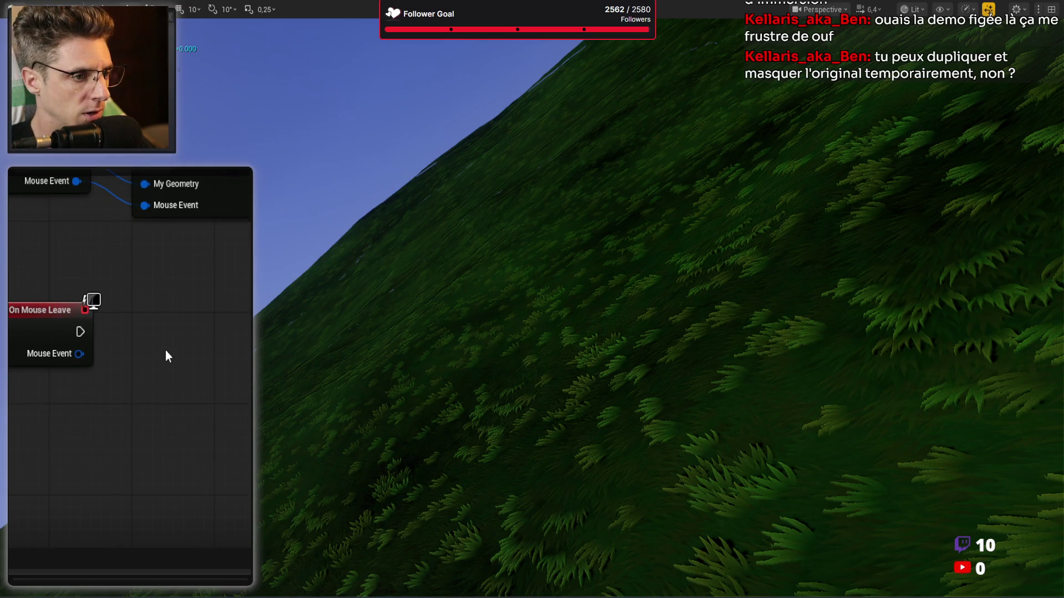
mouse_move(17, 281)
left_mouse_down()
mouse_move(114, 280)
mouse_move(89, 269)
mouse_move(158, 299)
left_mouse_up()
type("set visi")
key("Return")
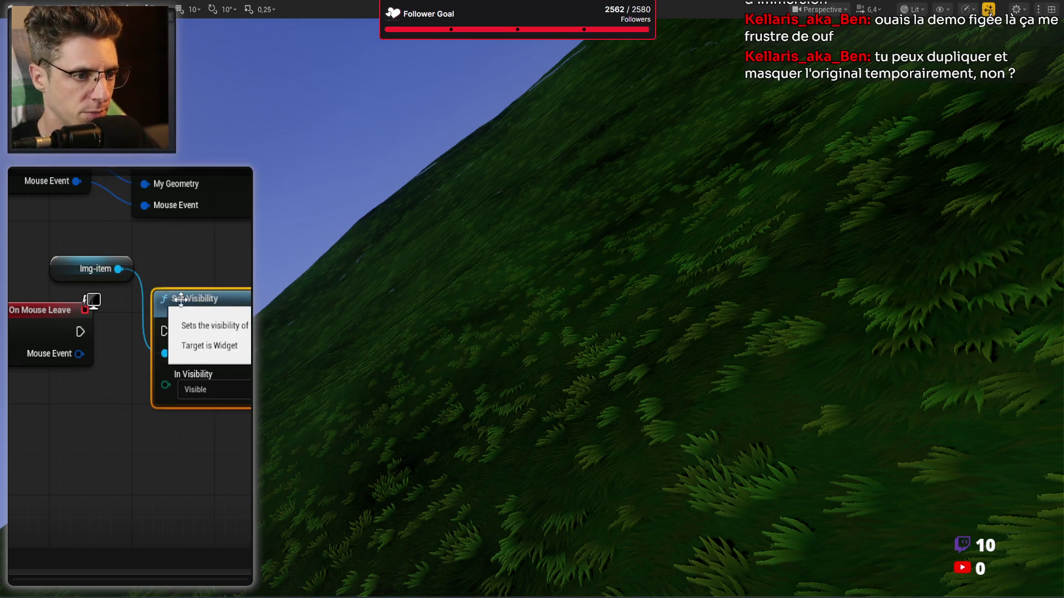
left_click_drag(81, 331, 164, 331)
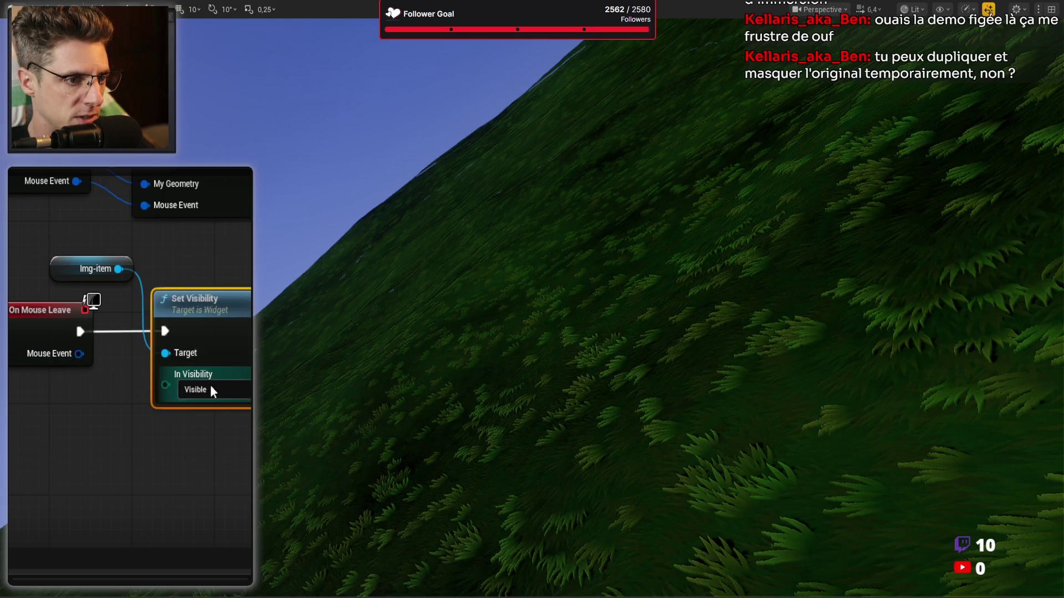
left_click(211, 389)
left_click(214, 416)
Paste a copy after On Mouse Enter Fn with visibility set to Visible
left_click_drag(115, 250, 9, 400)
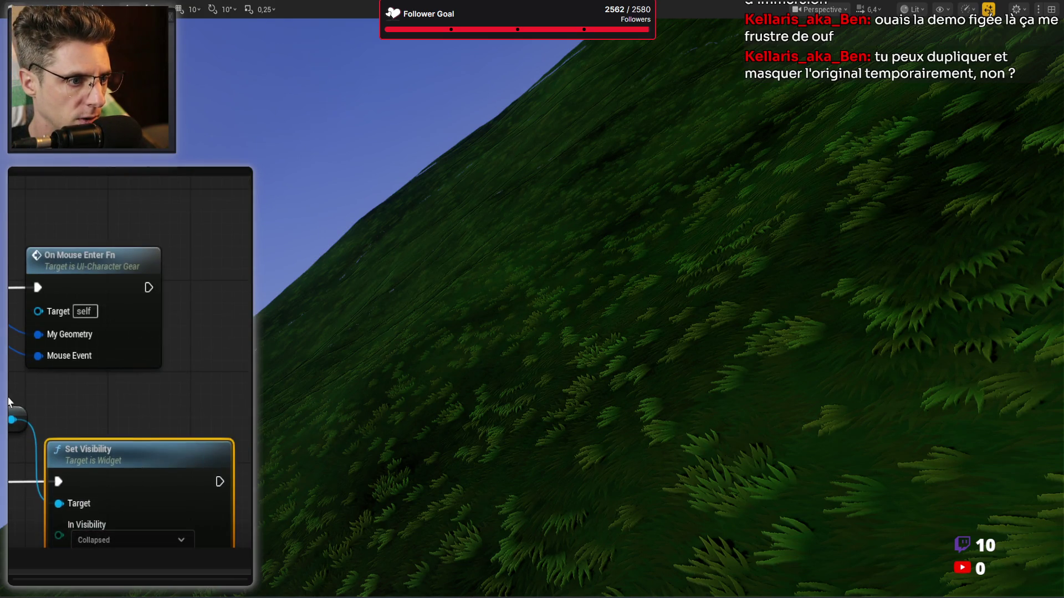
key("ctrl+c")
key("ctrl+v")
mouse_move(148, 287)
left_mouse_down()
mouse_move(183, 305)
mouse_move(233, 308)
mouse_move(202, 236)
mouse_move(90, 225)
left_mouse_up()
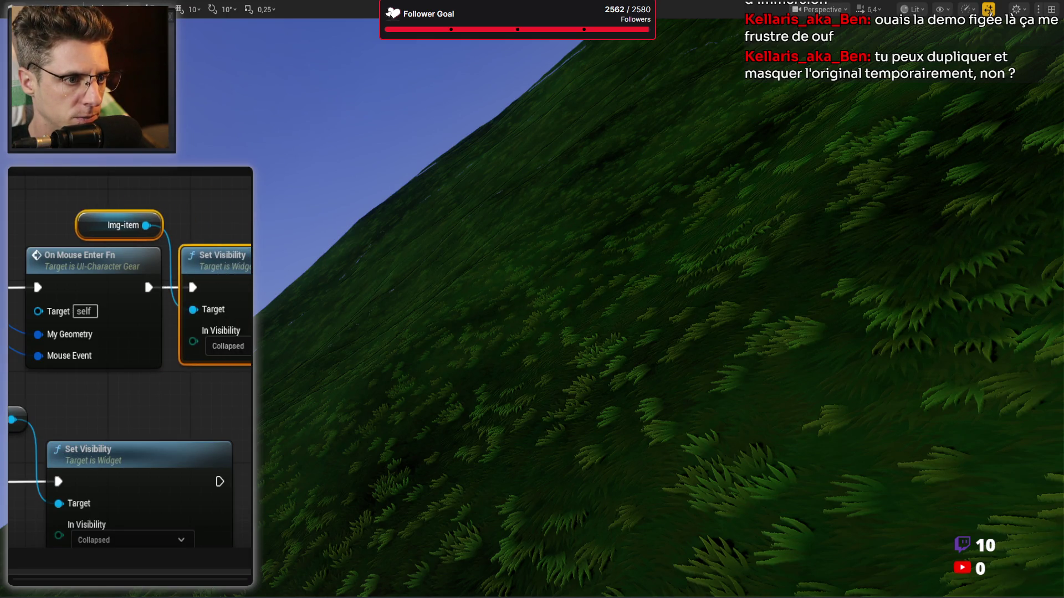
left_click(227, 346)
left_click(227, 364)
left_click_drag(322, 375, 219, 351)
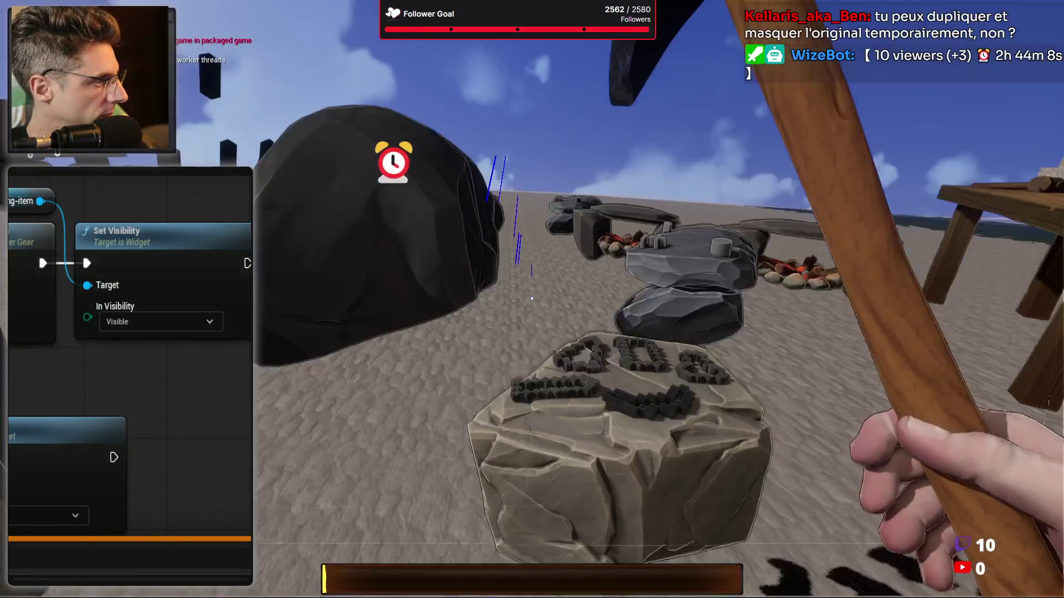
key("Tab")
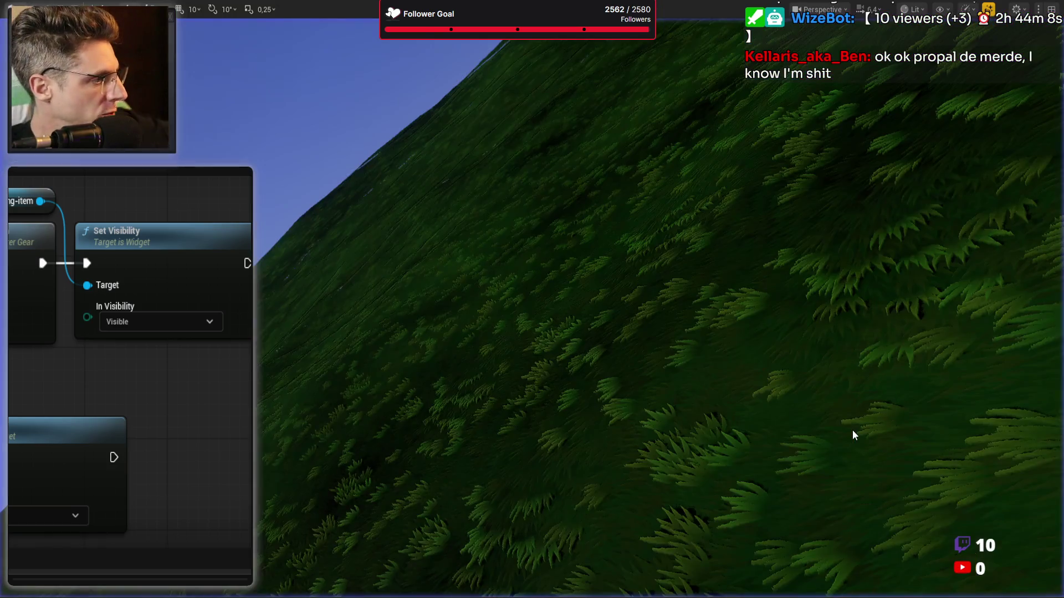
key("Escape")
mouse_move(38, 252)
left_mouse_down()
mouse_move(193, 250)
mouse_move(101, 309)
mouse_move(109, 492)
mouse_move(153, 475)
left_mouse_up()
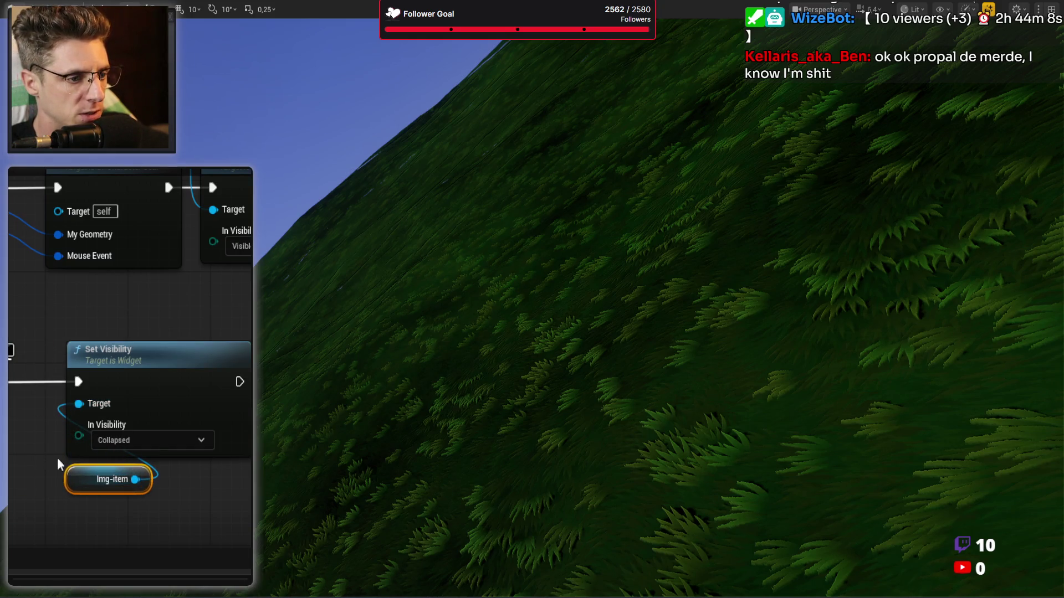
Line up the Img-item, On Mouse Enter Fn and lower Set Visibility nodes, straightening with Q
left_click(199, 478)
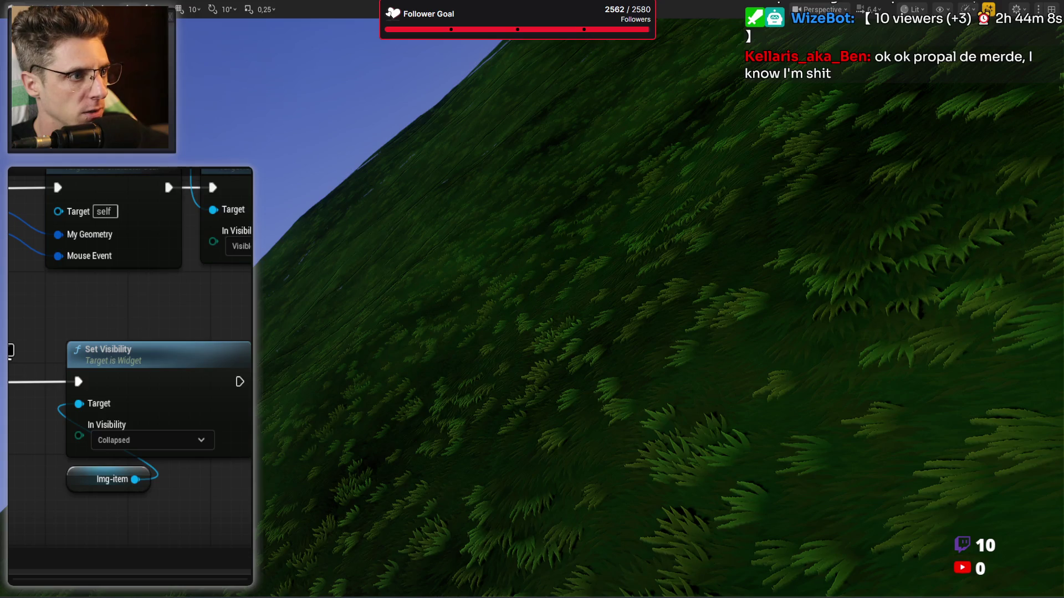
mouse_move(136, 309)
left_mouse_down()
mouse_move(96, 306)
mouse_move(88, 487)
mouse_move(142, 391)
mouse_move(155, 429)
mouse_move(178, 213)
left_mouse_up()
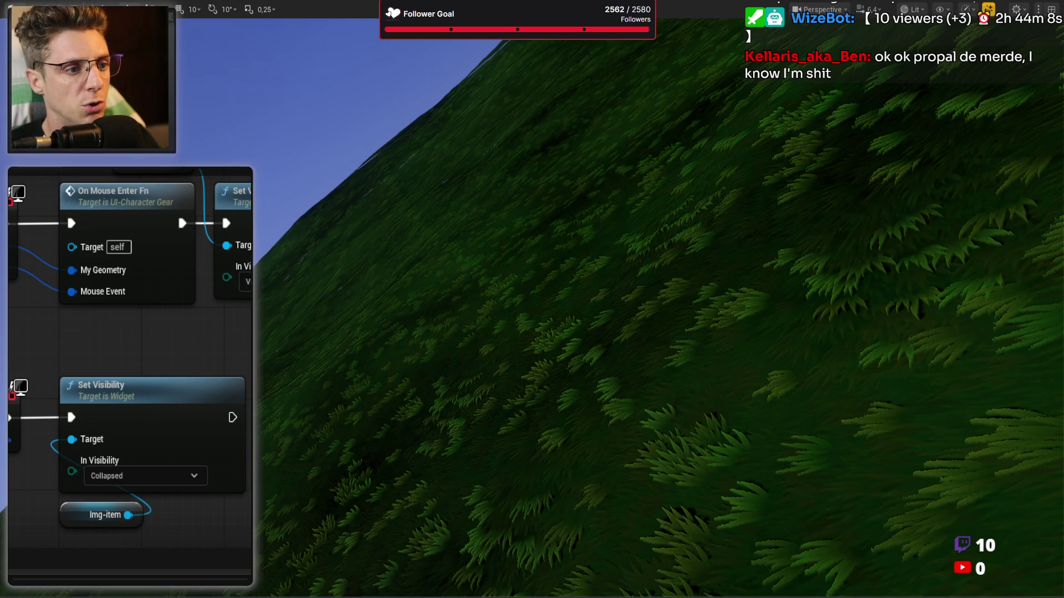
mouse_move(178, 213)
left_mouse_down()
mouse_move(221, 305)
mouse_move(146, 299)
left_mouse_up()
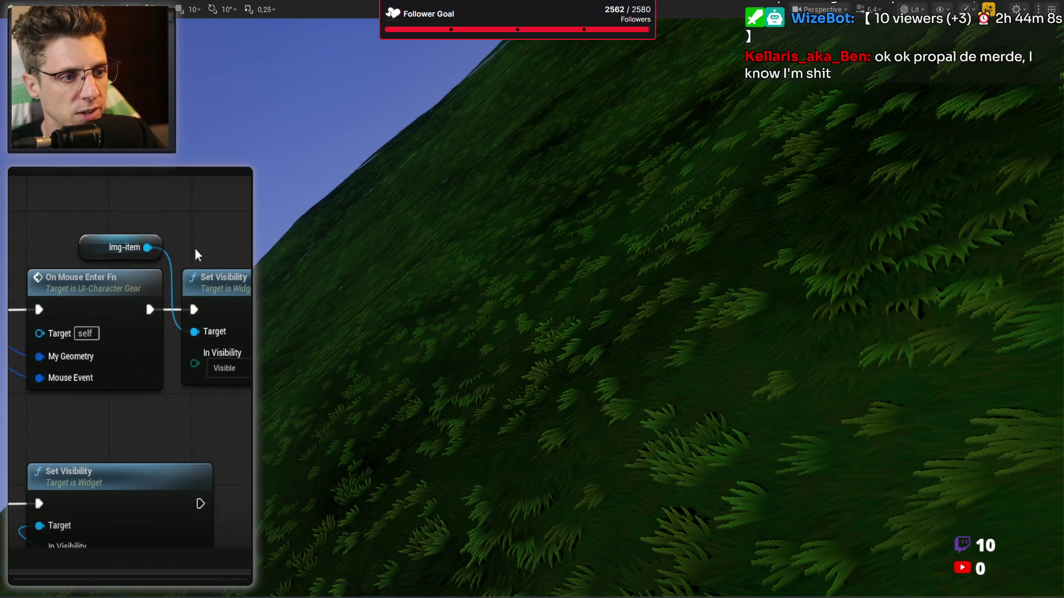
left_click_drag(105, 235, 209, 235)
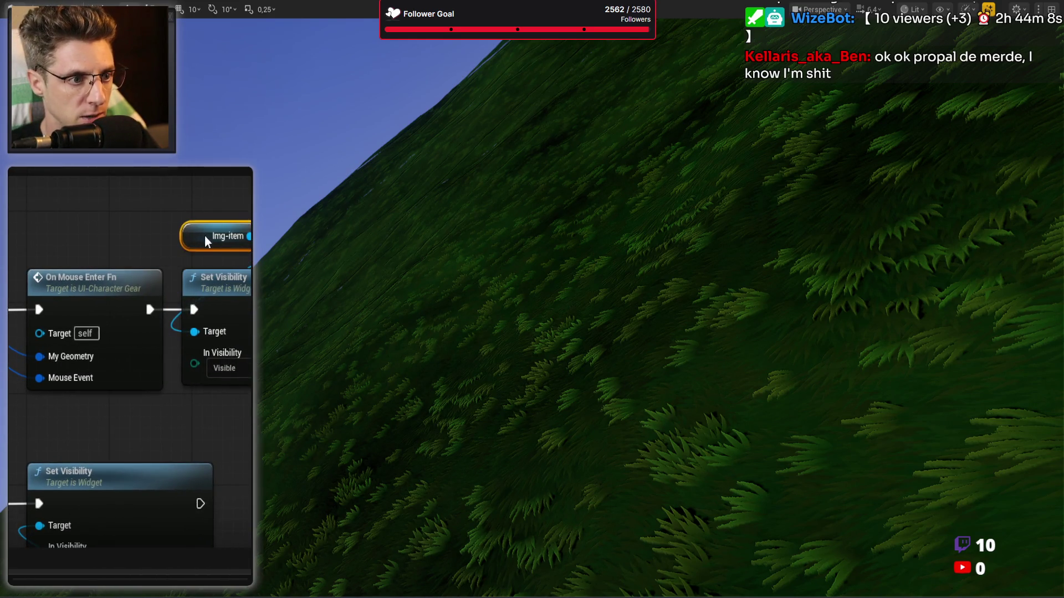
mouse_move(107, 275)
left_mouse_down()
mouse_move(97, 276)
mouse_move(139, 233)
mouse_move(139, 175)
mouse_move(105, 281)
mouse_move(115, 340)
left_mouse_up()
key("q")
scroll(115, 340, "down", 2)
scroll(116, 341, "up", 1)
scroll(130, 360, "down", 2)
scroll(131, 360, "up", 2)
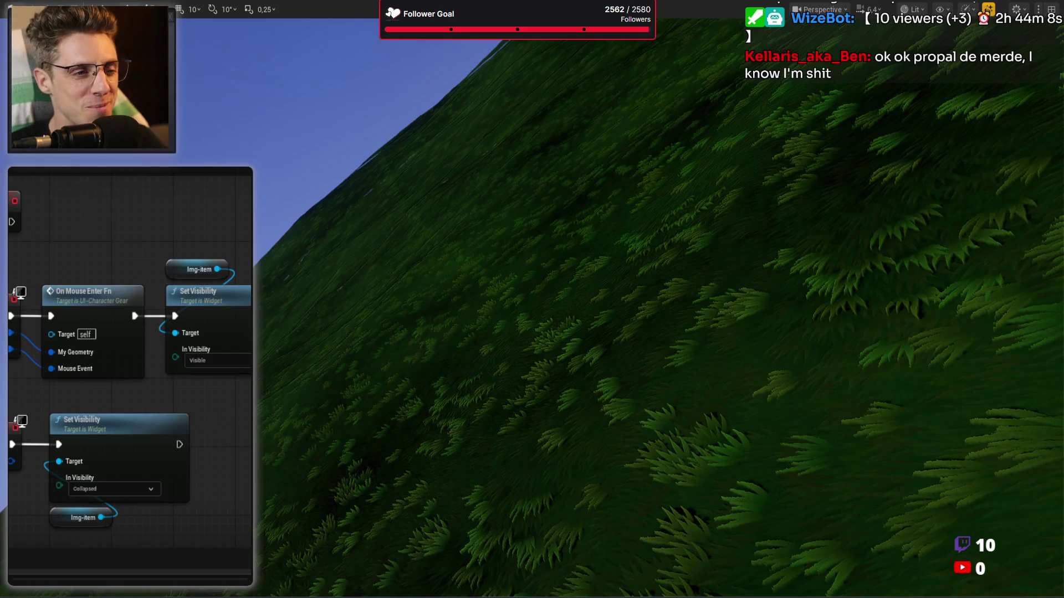
mouse_move(138, 266)
left_mouse_down()
mouse_move(169, 218)
mouse_move(268, 232)
left_mouse_up()
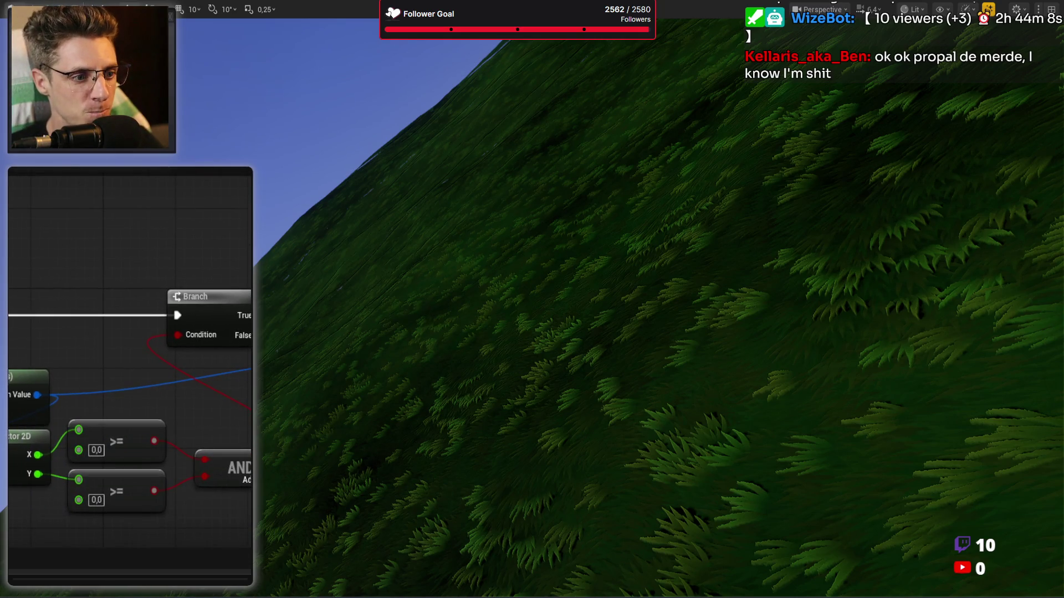
Realign the Absolute to Local, Screen Space Position, Break Vector 2D and >= comparison nodes
left_click_drag(189, 418, 55, 353)
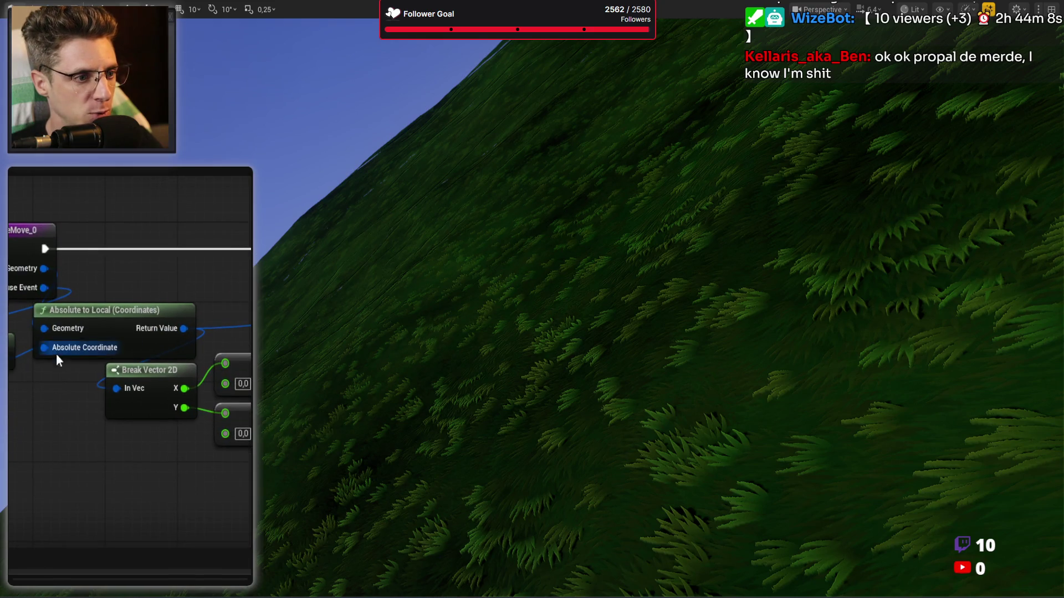
left_click_drag(107, 309, 161, 278)
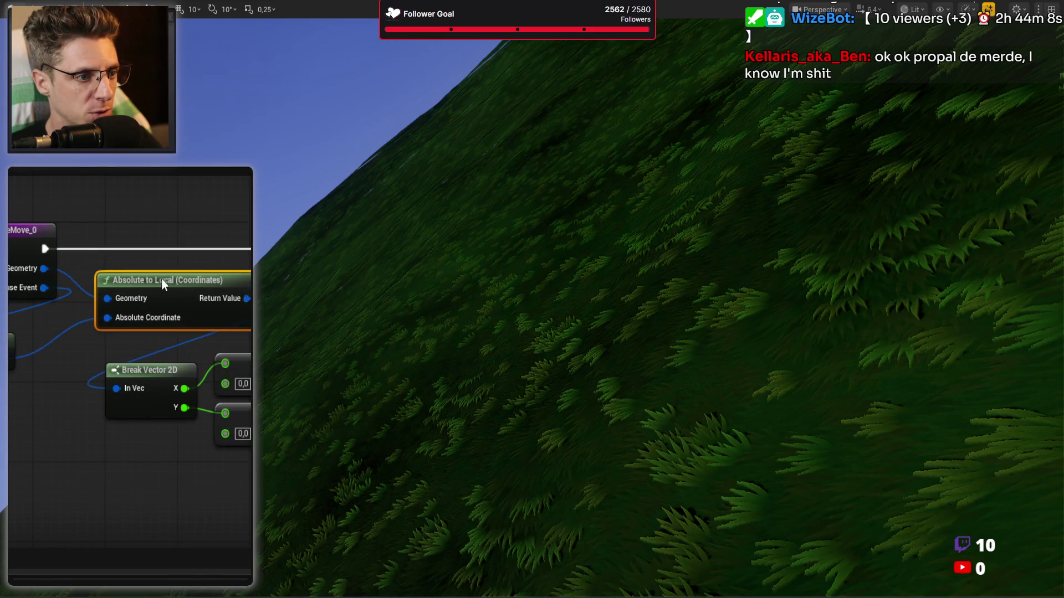
left_click(51, 331)
left_click_drag(51, 331, 51, 322)
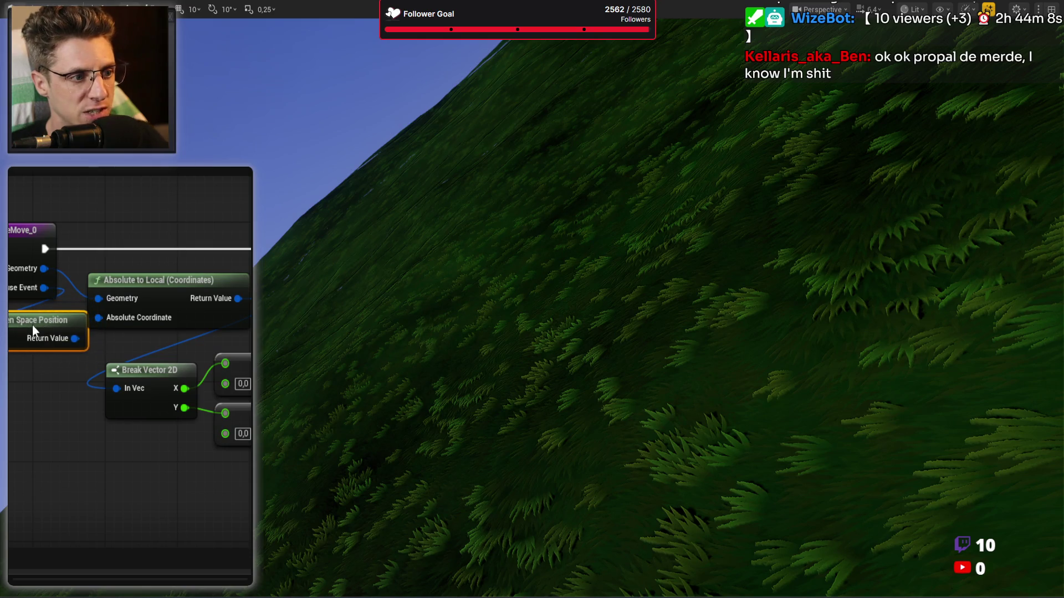
mouse_move(161, 285)
left_mouse_down()
mouse_move(177, 294)
mouse_move(178, 284)
left_mouse_up()
mouse_move(161, 346)
left_mouse_down()
mouse_move(185, 321)
mouse_move(241, 444)
left_mouse_up()
left_click_drag(135, 363, 144, 353)
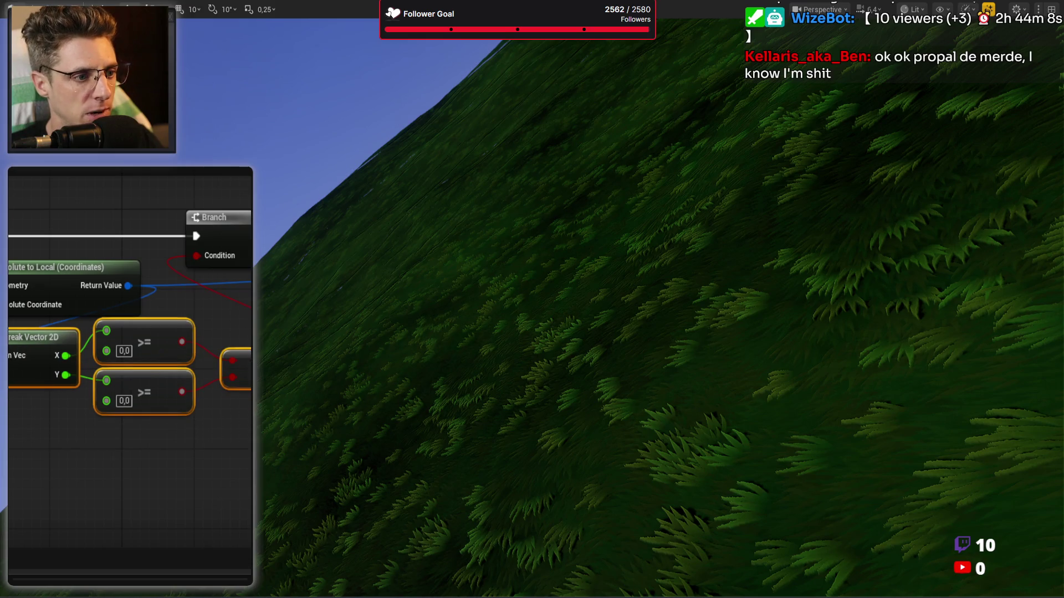
Reposition the Img-item and Branch nodes and move the lower Set Visibility group into line
left_click_drag(345, 330, 168, 373)
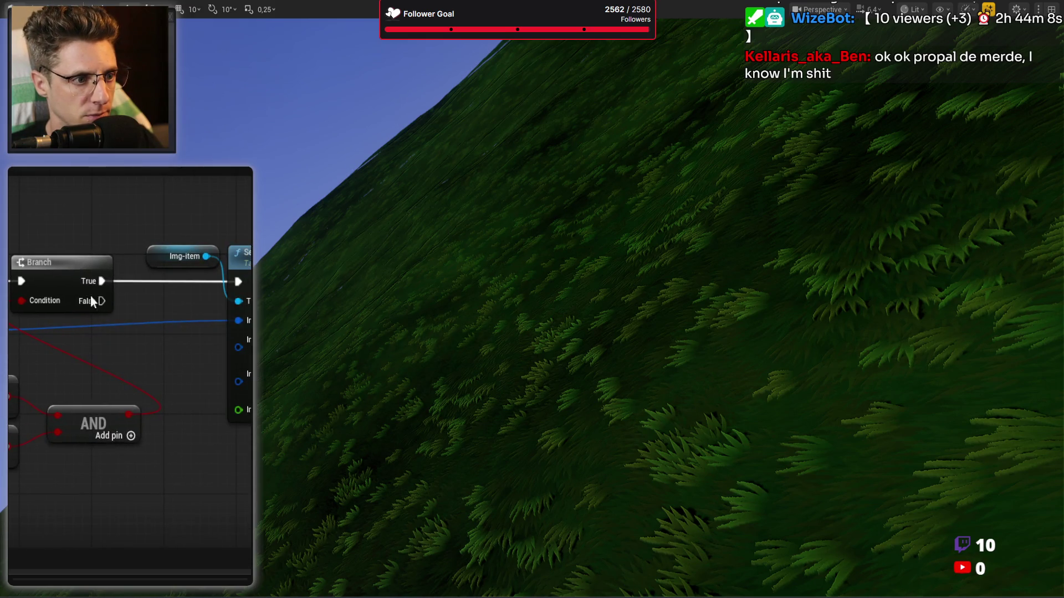
mouse_move(154, 258)
left_mouse_down()
mouse_move(237, 223)
mouse_move(294, 224)
left_mouse_up()
left_click_drag(36, 273, 177, 279)
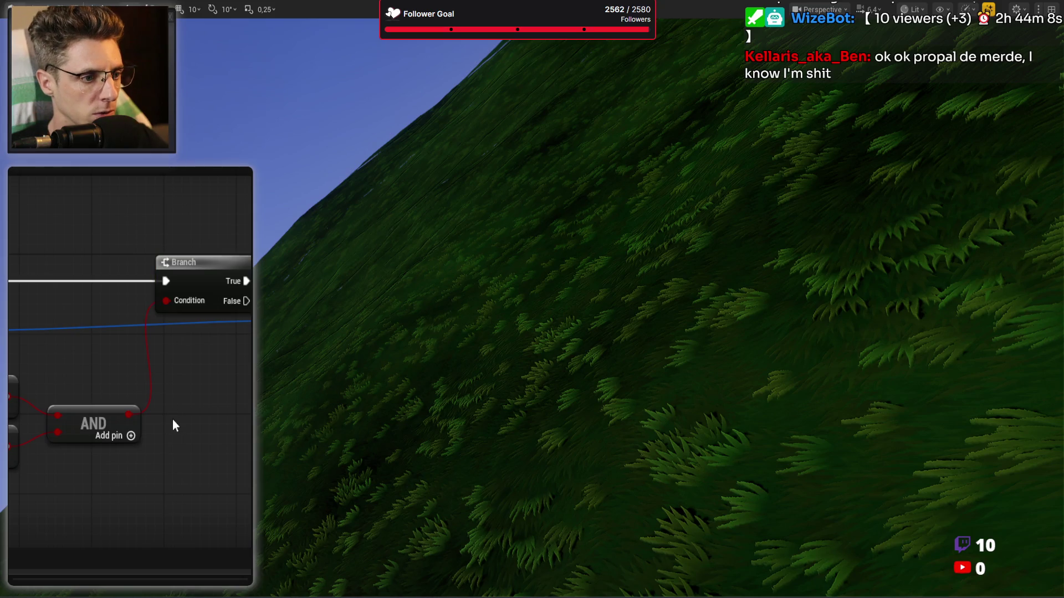
left_click(172, 420)
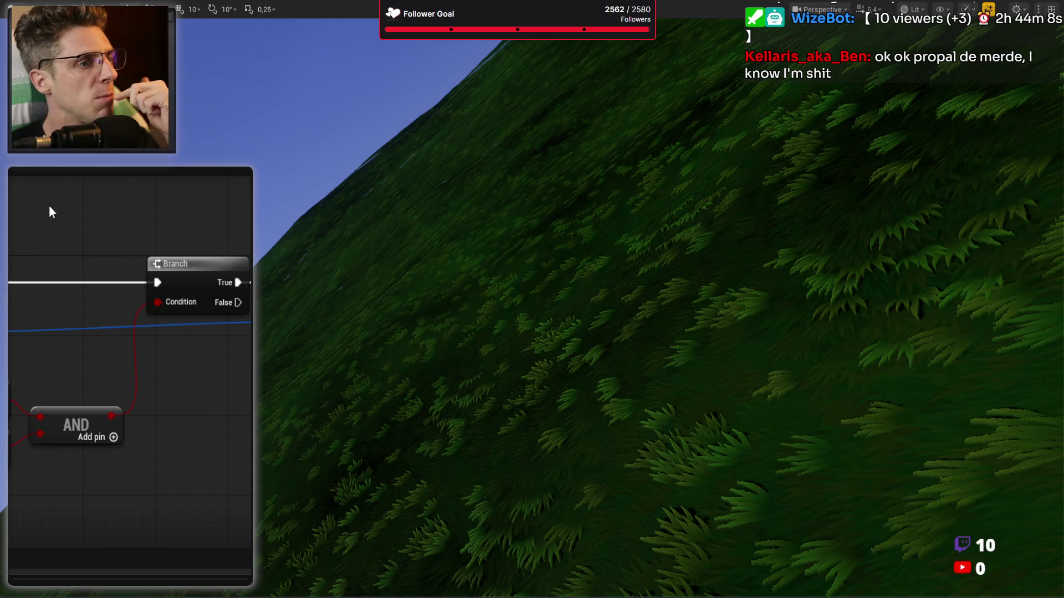
left_click_drag(50, 211, 84, 238)
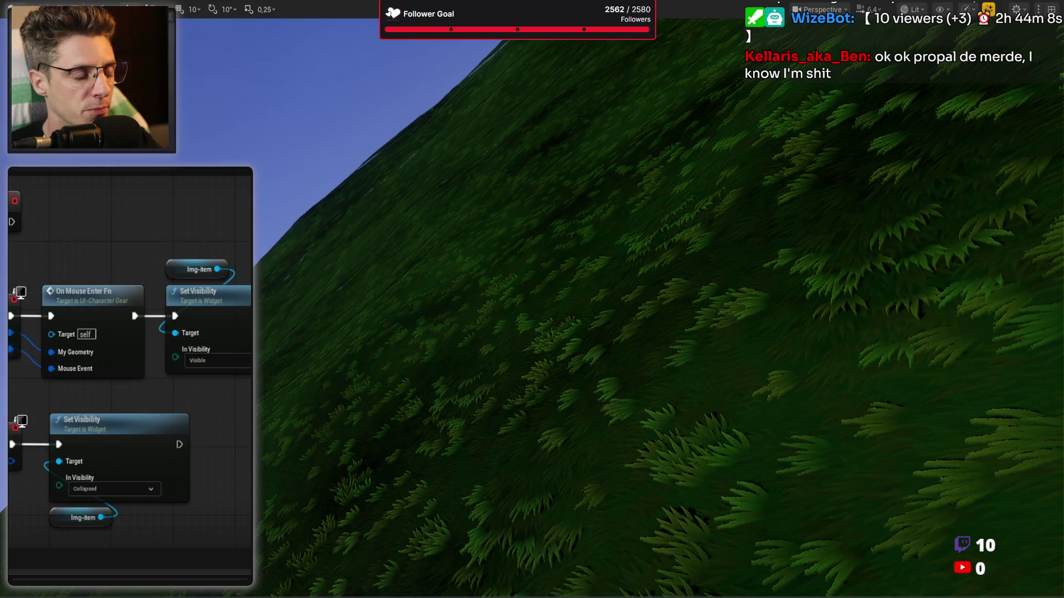
mouse_move(16, 407)
left_mouse_down()
mouse_move(134, 511)
mouse_move(233, 514)
left_mouse_up()
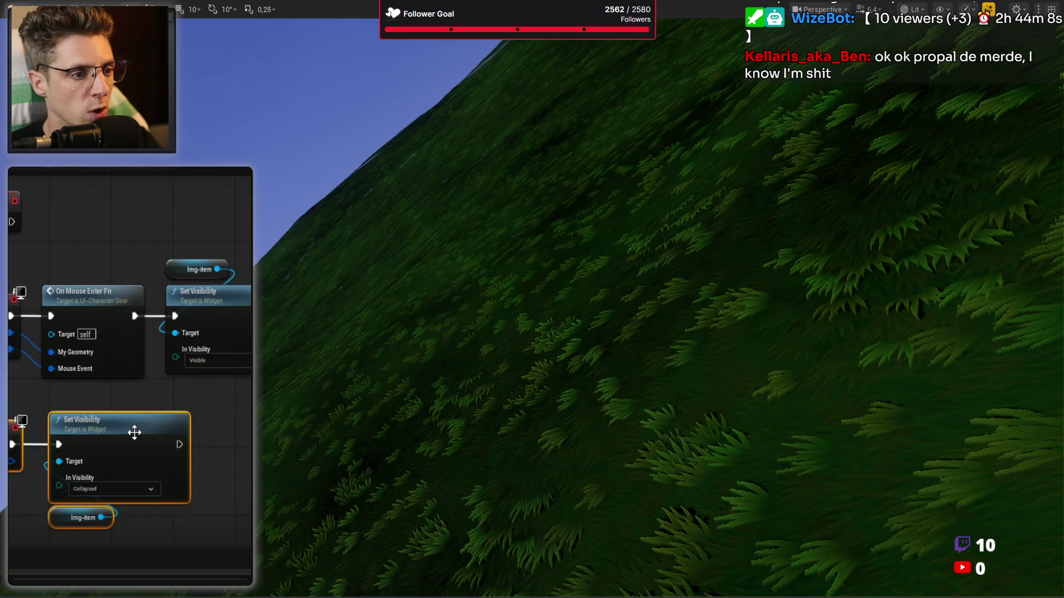
left_click_drag(136, 432, 171, 432)
left_click(216, 532)
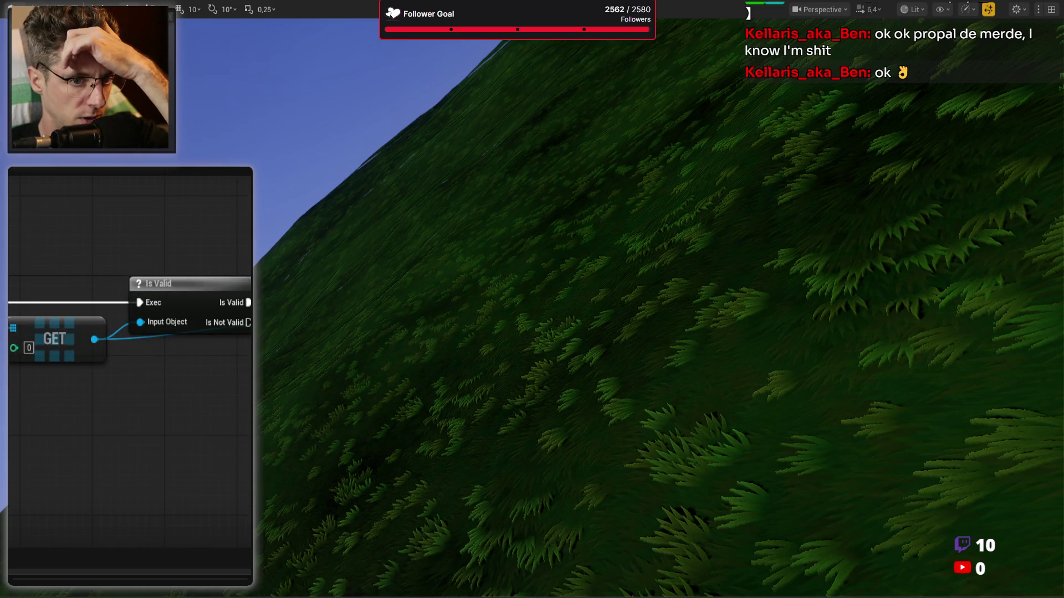
Add a Gear Studio Per Slot getter feeding a FIND node with key Misc
scroll(174, 484, "down", 1)
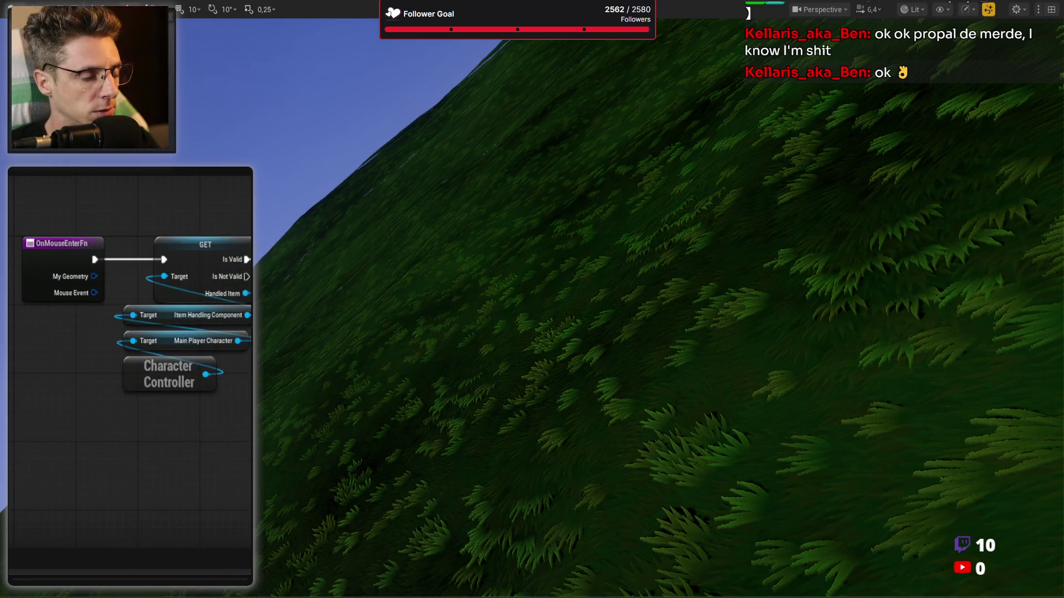
left_click_drag(385, 336, 158, 338)
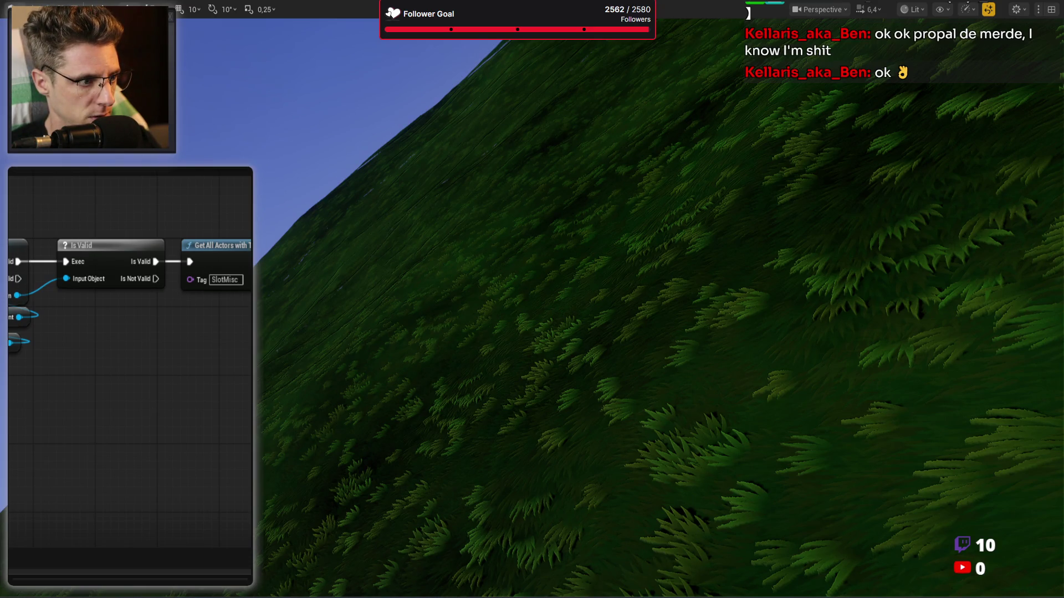
left_click_drag(64, 454, 80, 376)
left_click_drag(156, 386, 185, 394)
type("find")
key("Return")
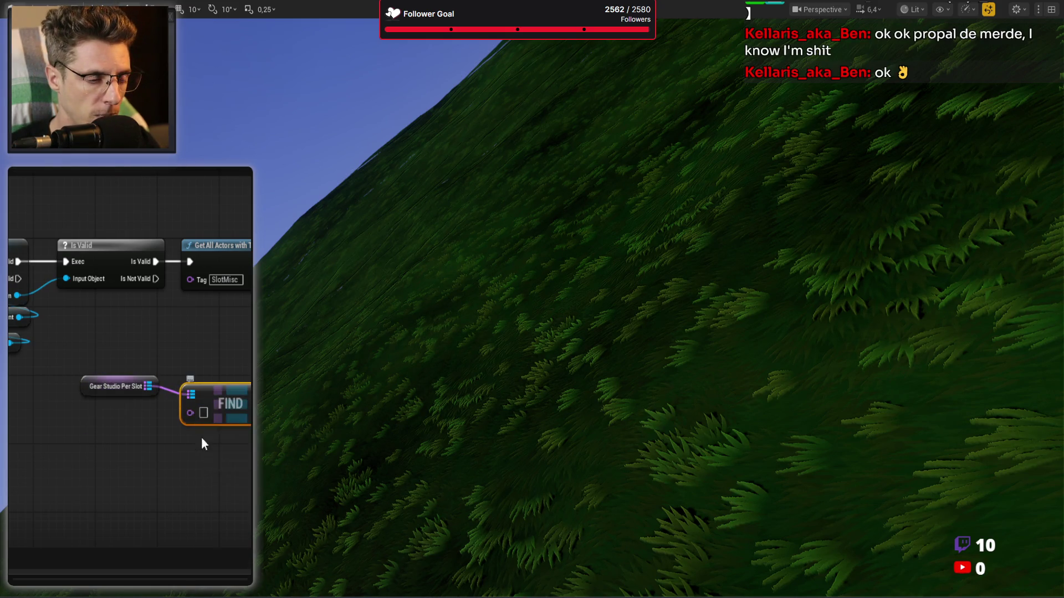
scroll(205, 424, "up", 2)
left_click(208, 409)
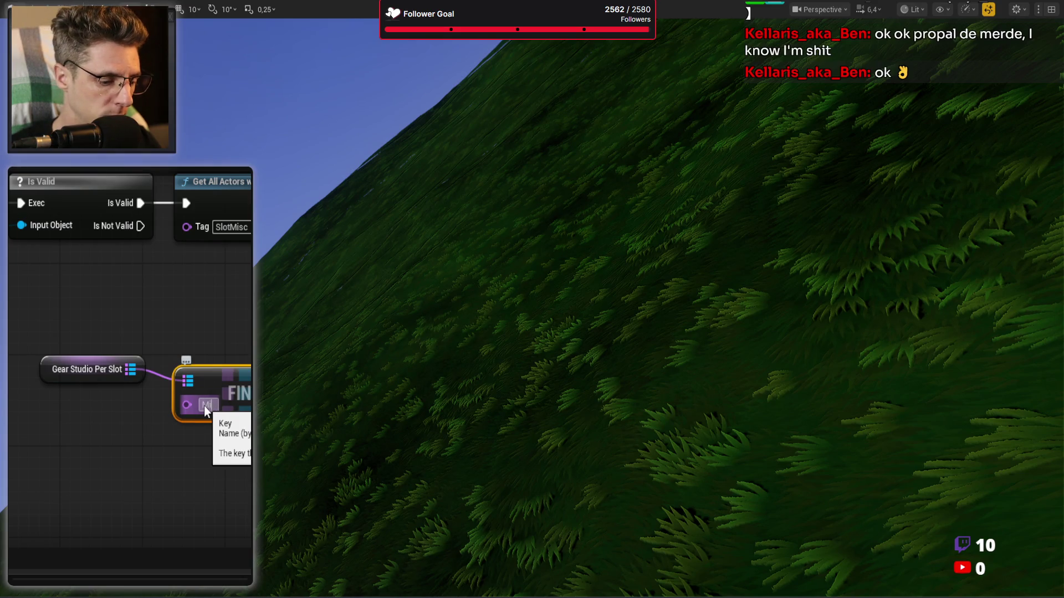
key("Return")
left_click(242, 325)
mouse_move(210, 429)
left_mouse_down()
mouse_move(258, 407)
mouse_move(260, 421)
left_mouse_up()
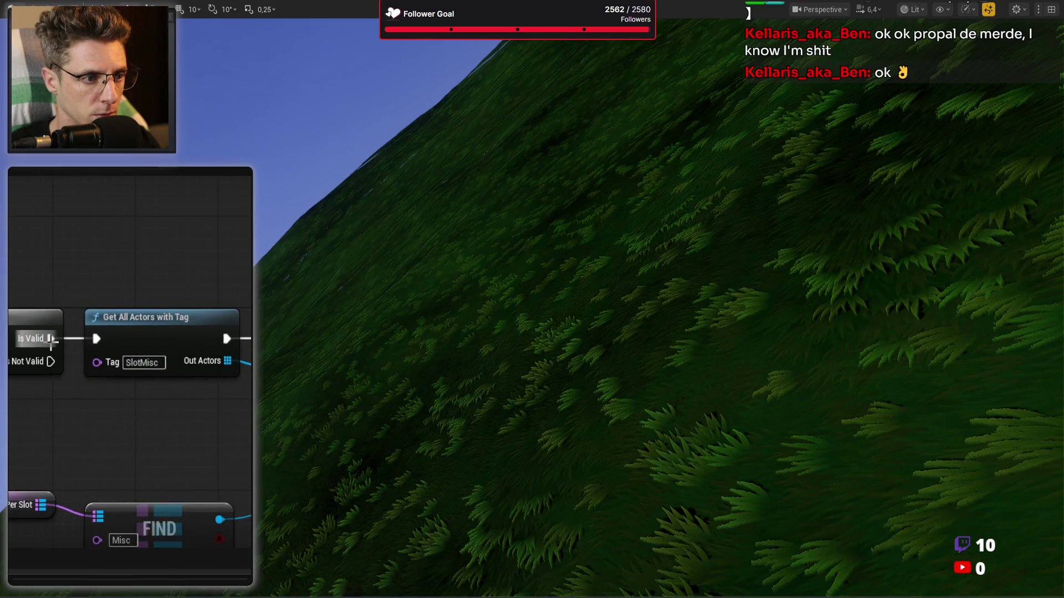
Delete Get All Actors with Tag and the Cast, rewire Is Valid, and realign the nodes
left_click_drag(157, 266, 260, 394)
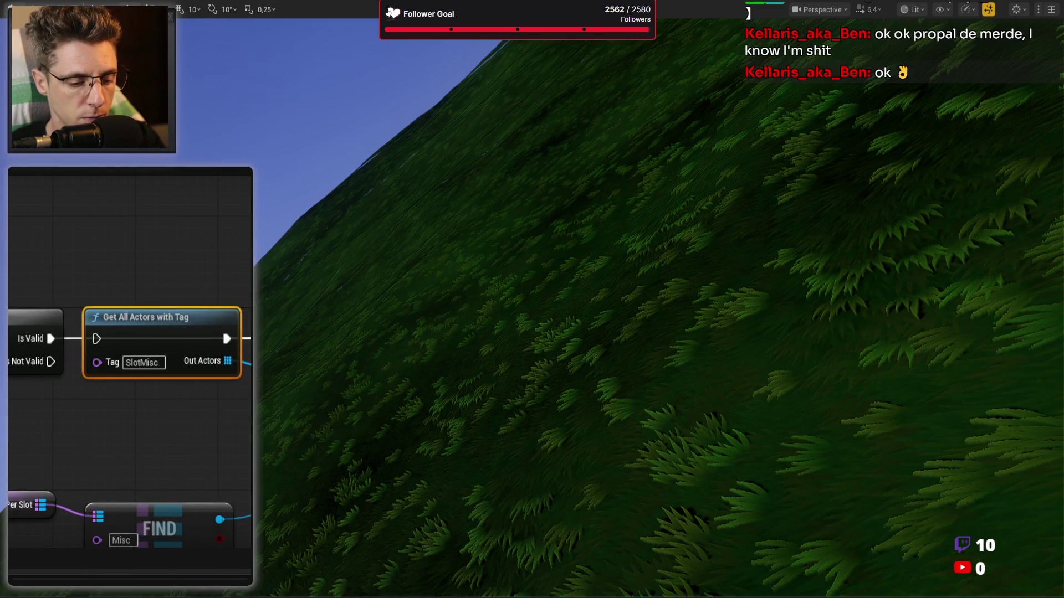
key("Delete")
mouse_move(141, 525)
left_mouse_down()
mouse_move(188, 350)
mouse_move(189, 260)
mouse_move(170, 224)
mouse_move(154, 283)
left_mouse_up()
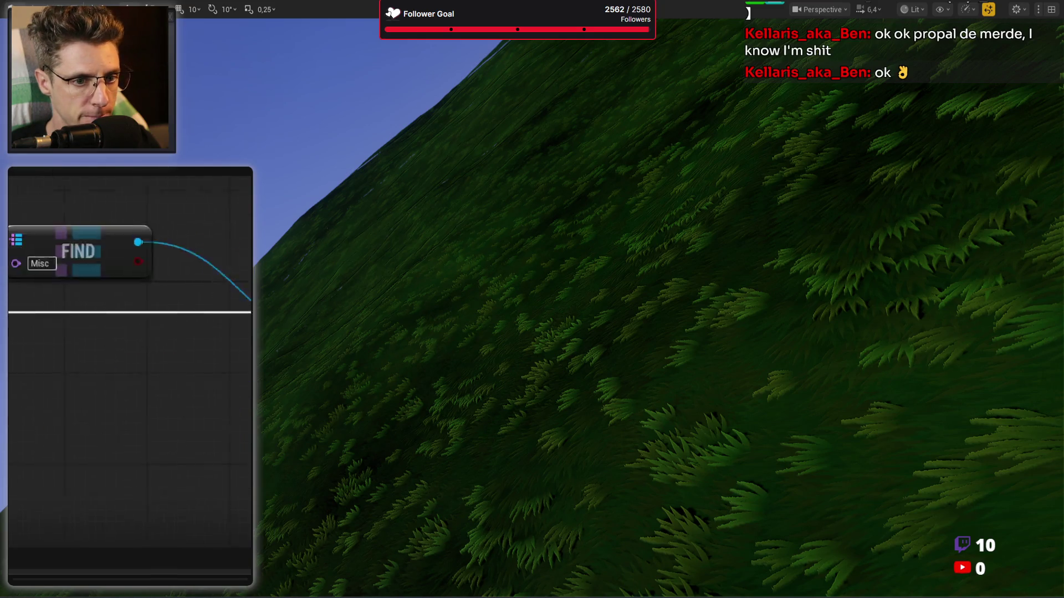
scroll(88, 230, "down", 2)
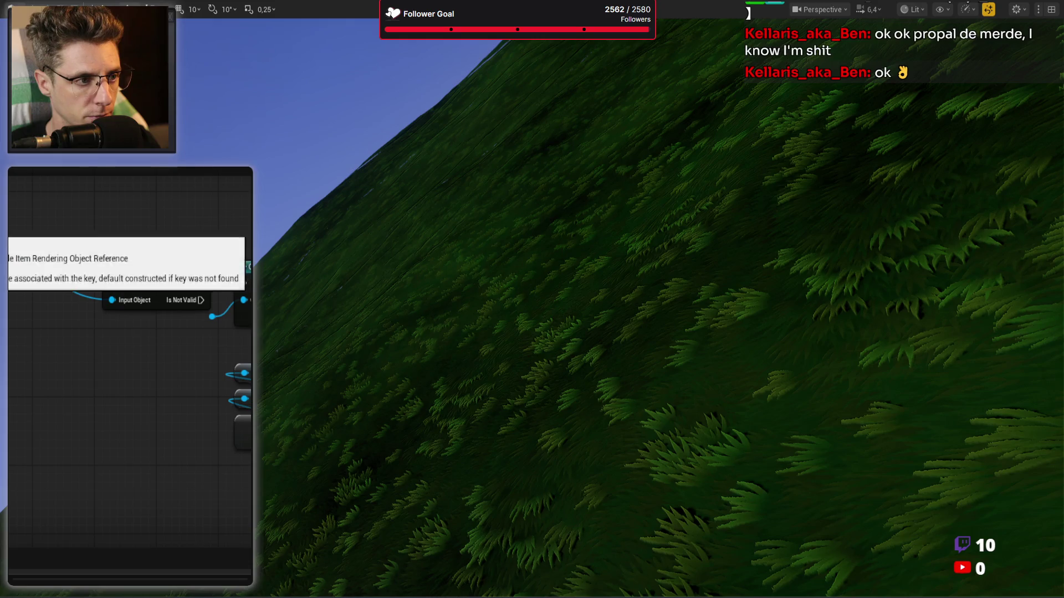
scroll(130, 321, "up", 1)
left_click(243, 288)
left_click_drag(201, 296, 243, 296)
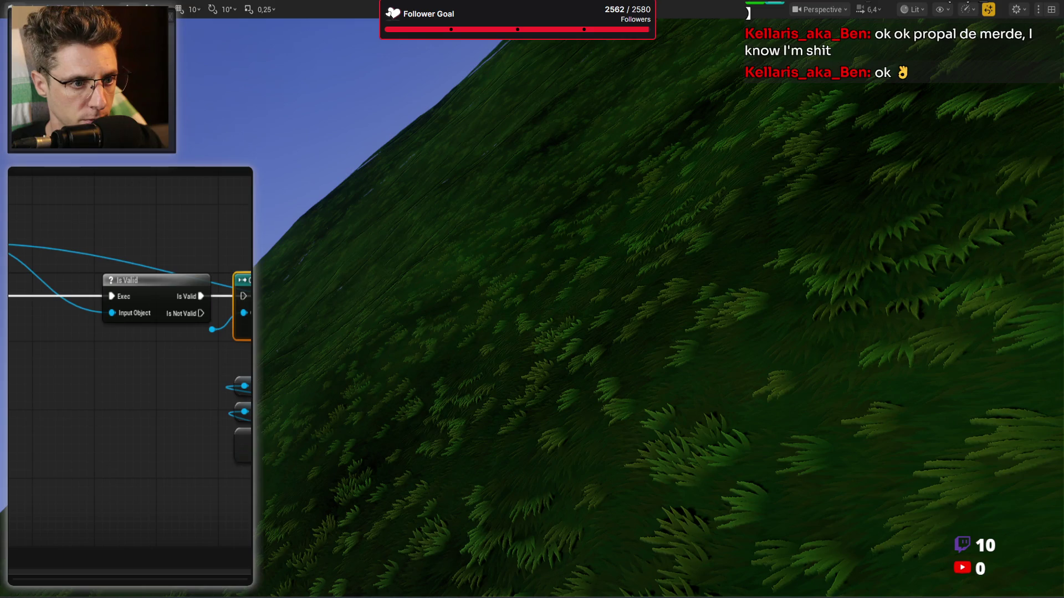
key("Delete")
mouse_move(154, 288)
left_mouse_down()
mouse_move(58, 287)
mouse_move(72, 288)
left_mouse_up()
mouse_move(186, 258)
left_mouse_down()
mouse_move(252, 400)
mouse_move(252, 469)
left_mouse_up()
left_click_drag(252, 302, 218, 297)
mouse_move(138, 468)
left_mouse_down()
mouse_move(129, 379)
mouse_move(138, 352)
left_mouse_up()
left_click_drag(61, 360, 69, 343)
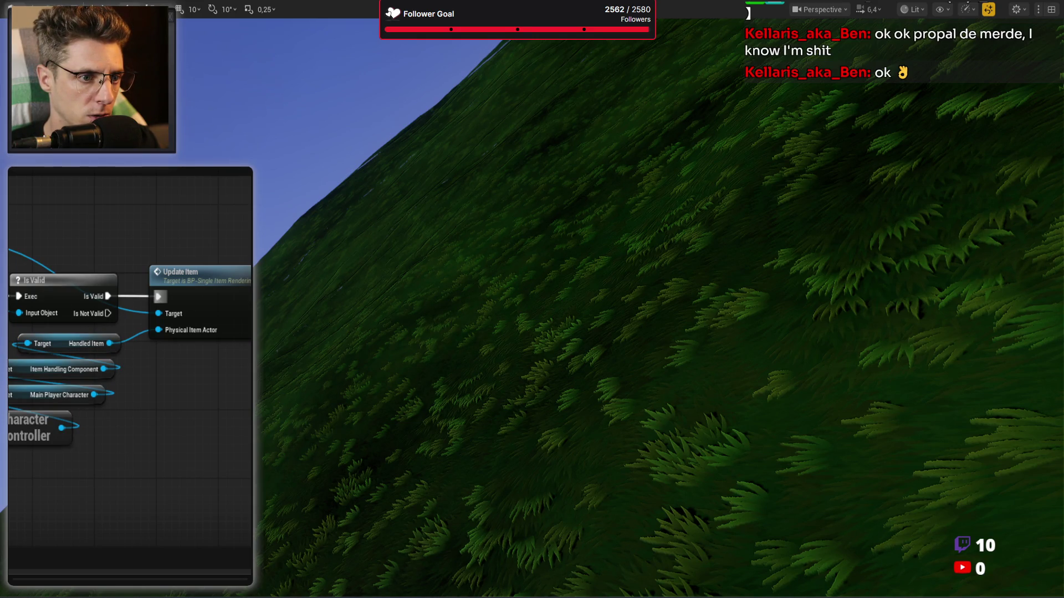
Rename the Release Item comment and save the blueprint
left_click_drag(130, 332, 33, 288)
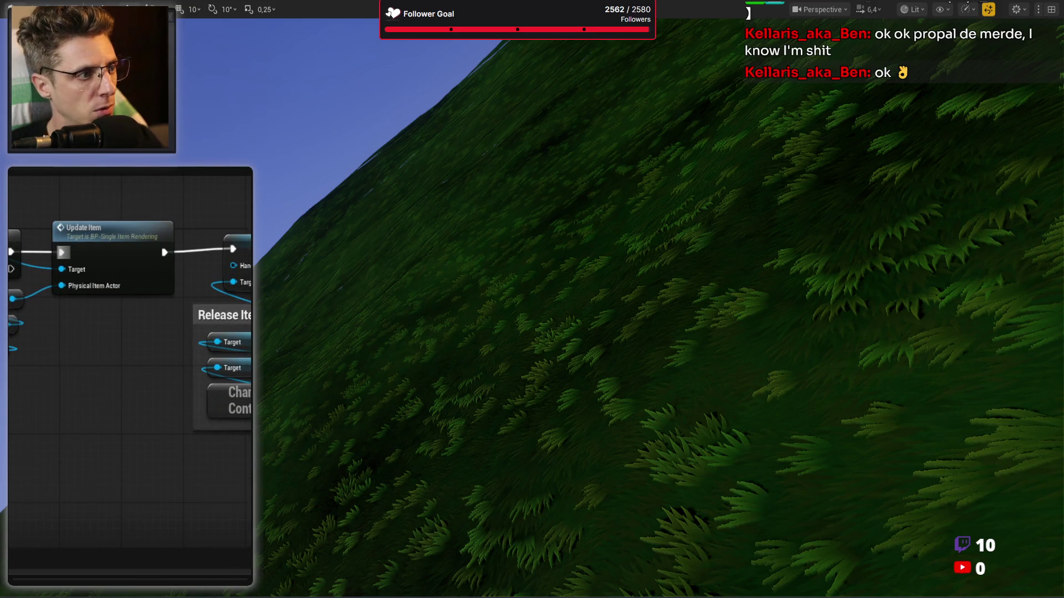
mouse_move(91, 379)
left_mouse_down()
mouse_move(83, 373)
mouse_move(179, 386)
left_mouse_up()
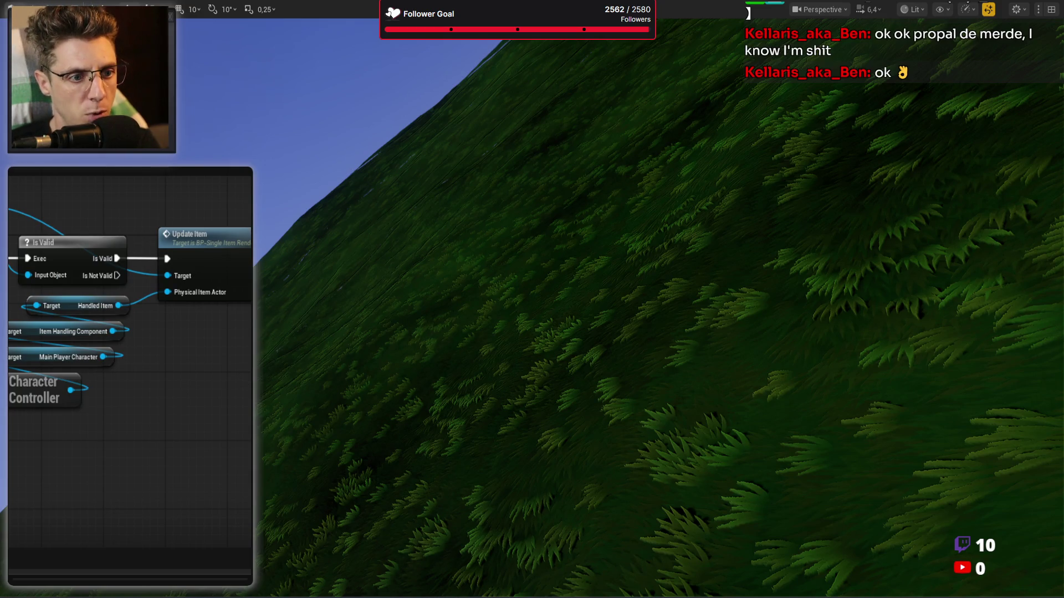
left_click_drag(244, 429, 151, 449)
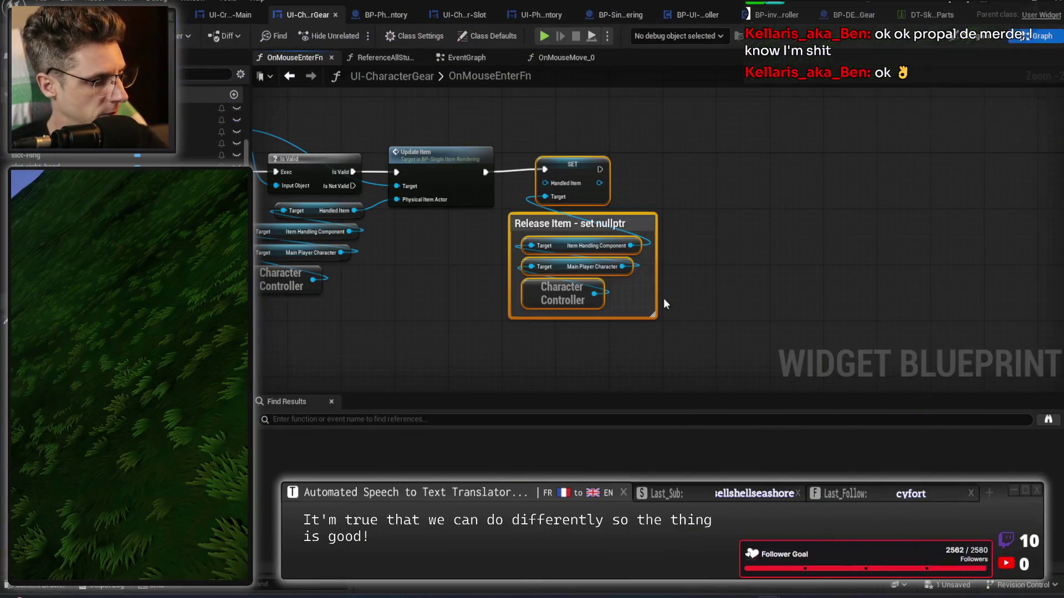
left_click(713, 198)
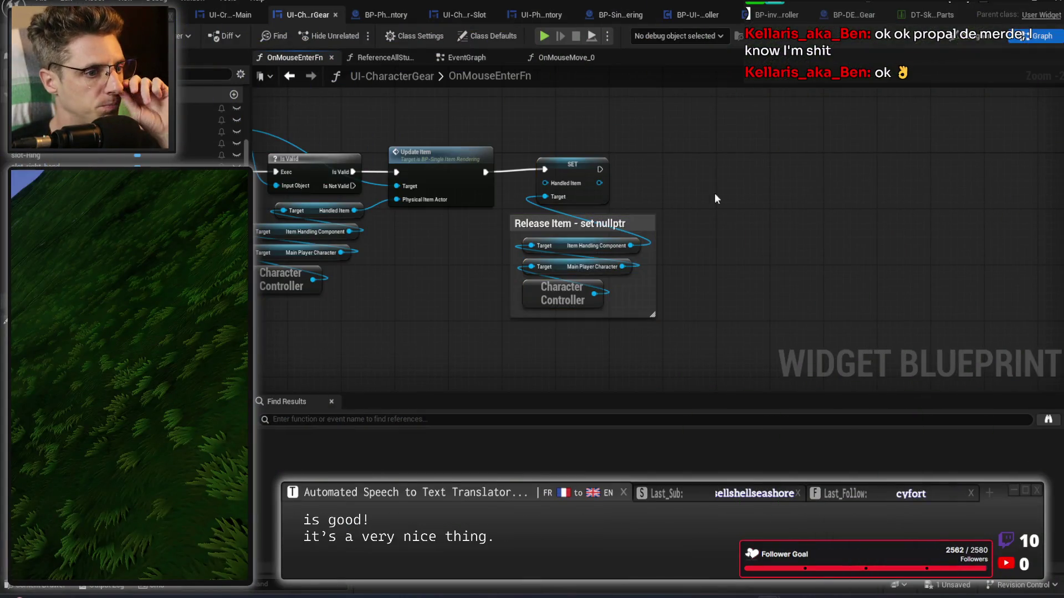
double_click(635, 225)
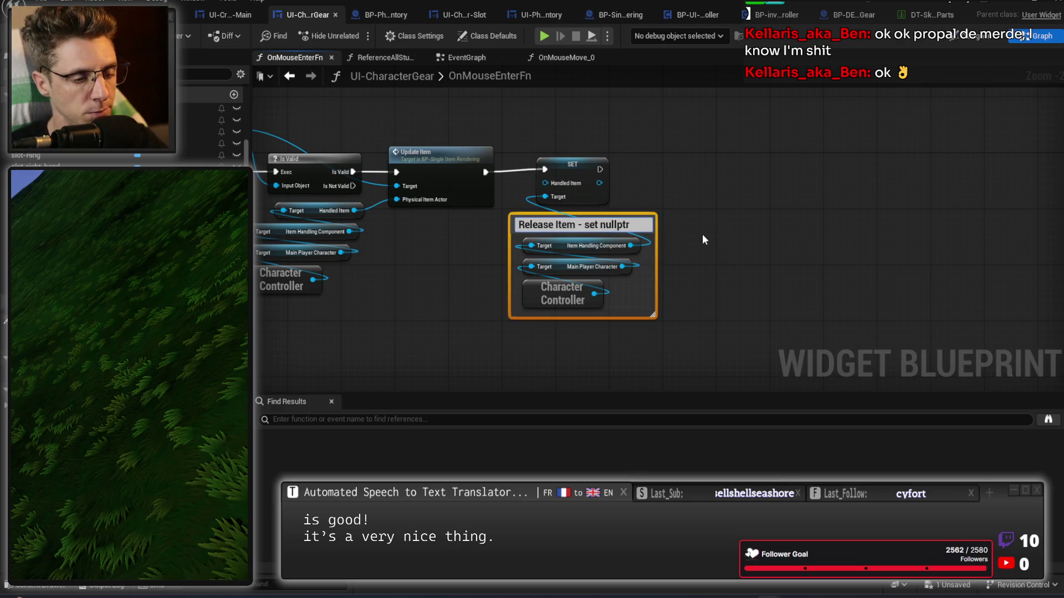
key("BackSpace")
key("BackSpace")
key("BackSpace")
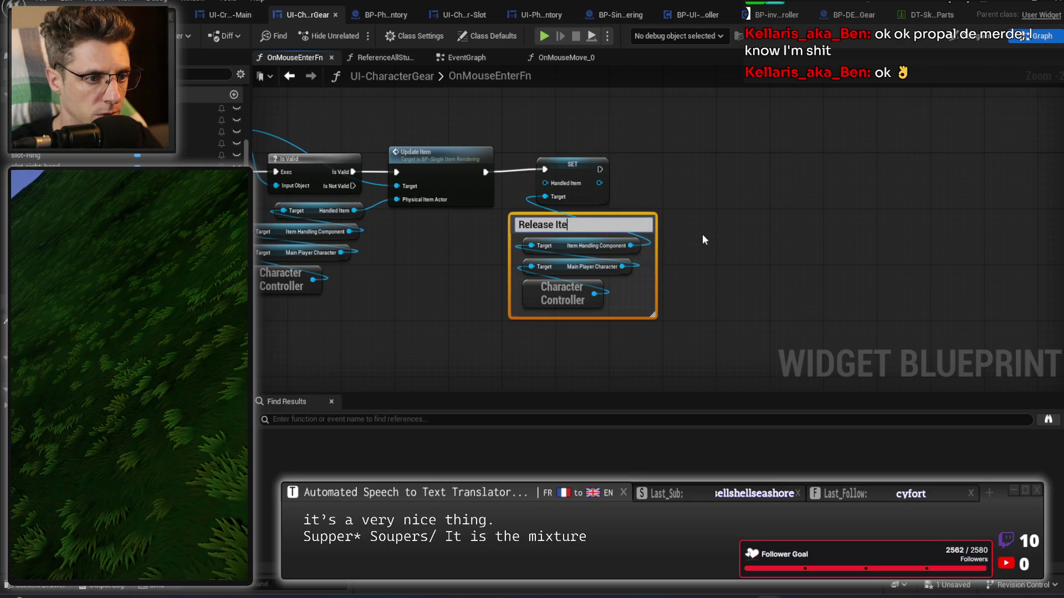
type("m")
left_click(702, 234)
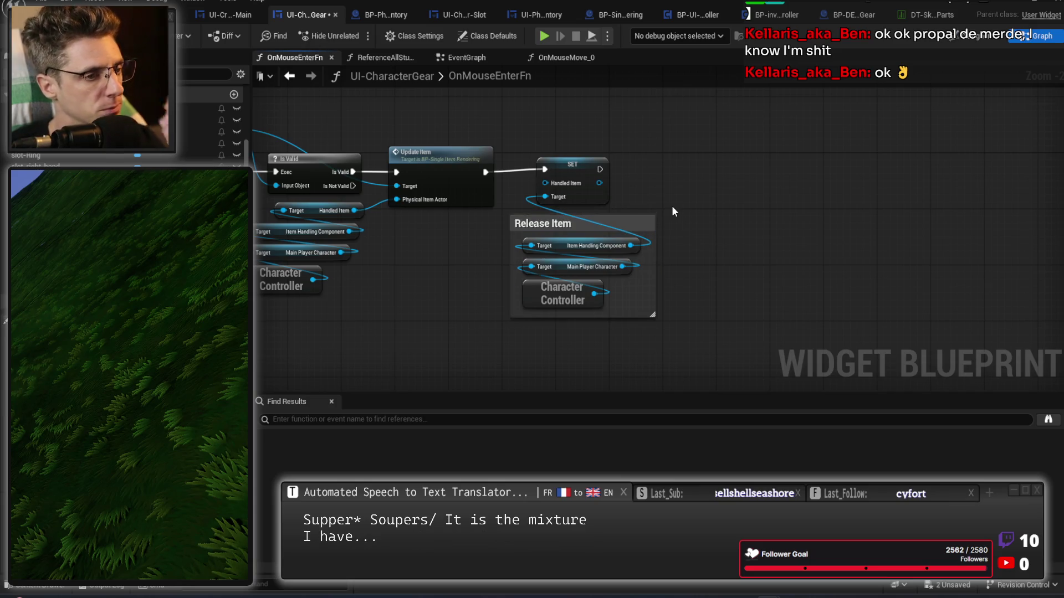
mouse_move(428, 257)
left_mouse_down()
mouse_move(494, 287)
mouse_move(483, 297)
mouse_move(528, 301)
mouse_move(696, 275)
left_mouse_up()
key("ctrl+s")
Add a reroute point on the FIND output wire, then switch to the Designer layout
scroll(527, 301, "down", 1)
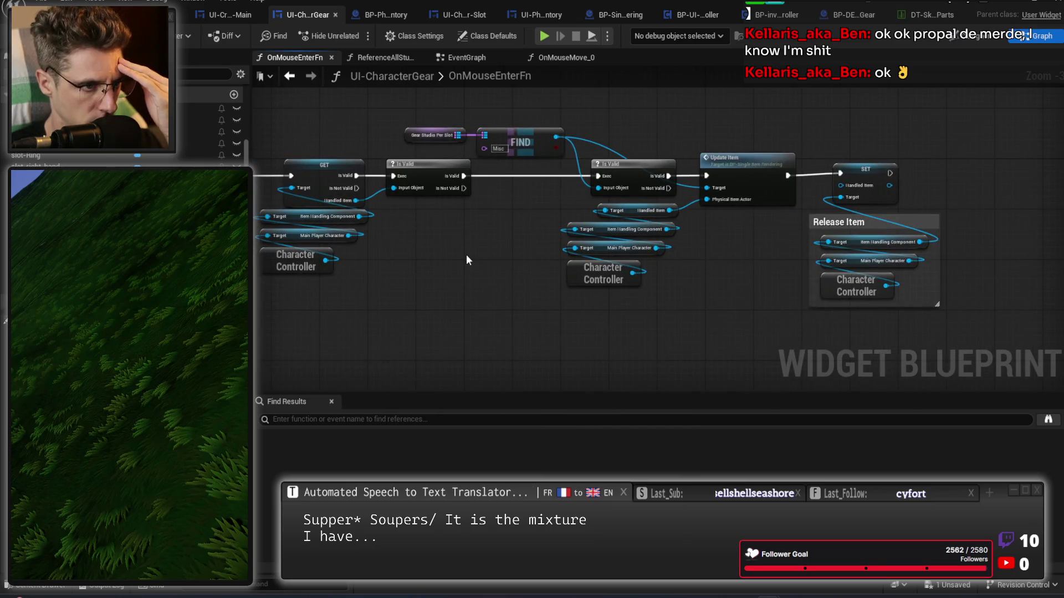
scroll(633, 88, "up", 1)
left_click_drag(589, 141, 476, 184)
double_click(472, 192)
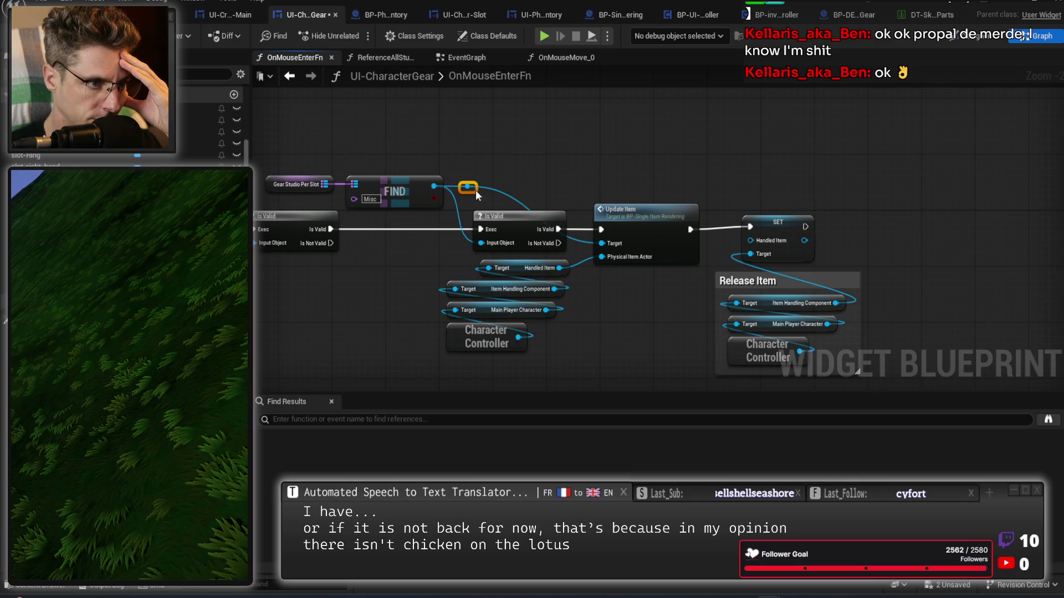
left_click_drag(650, 189, 573, 143)
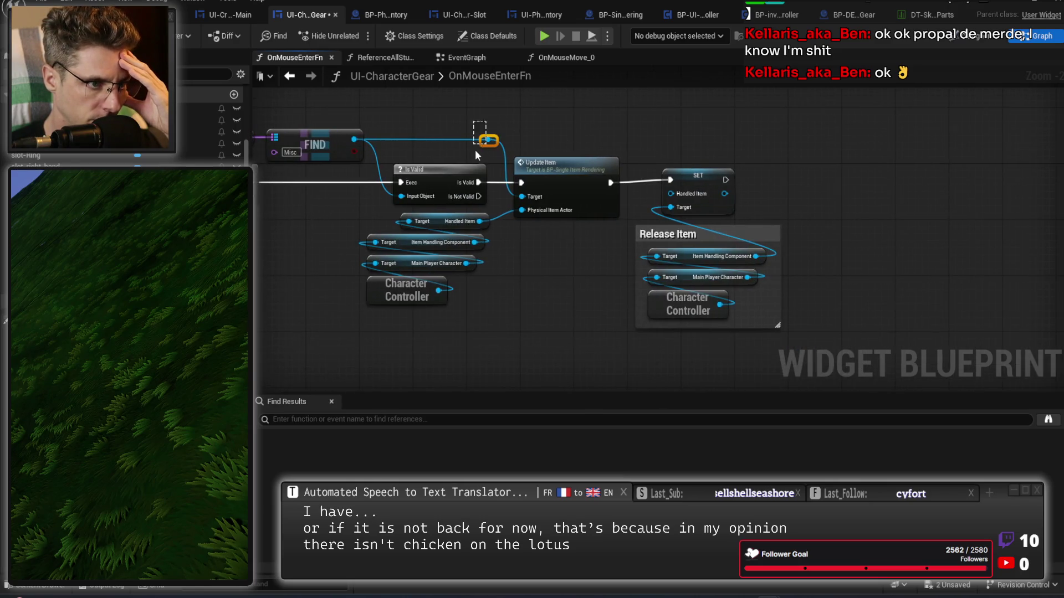
left_click_drag(496, 145, 489, 144)
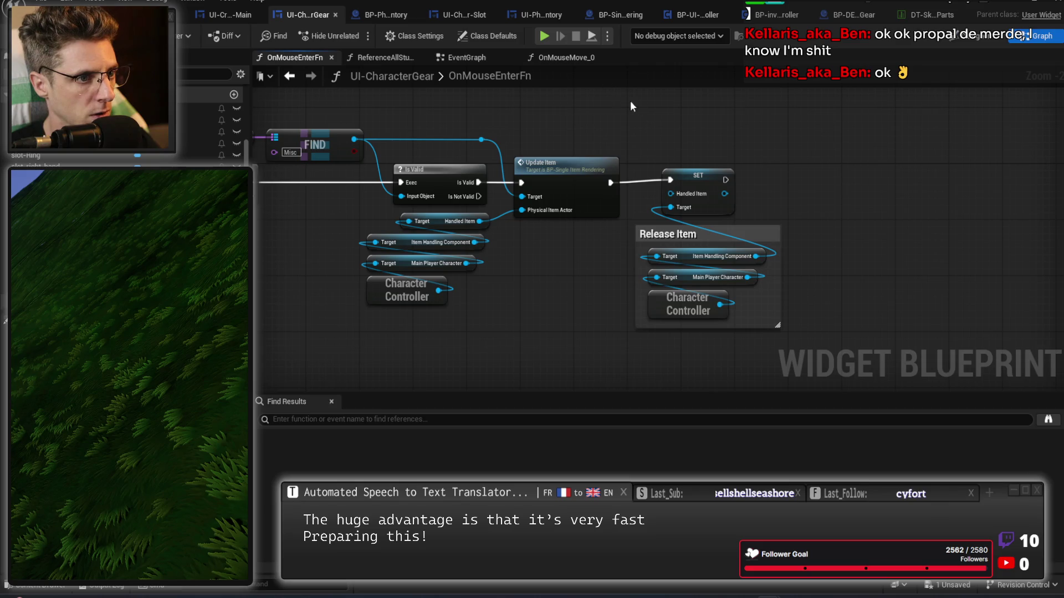
left_click(970, 37)
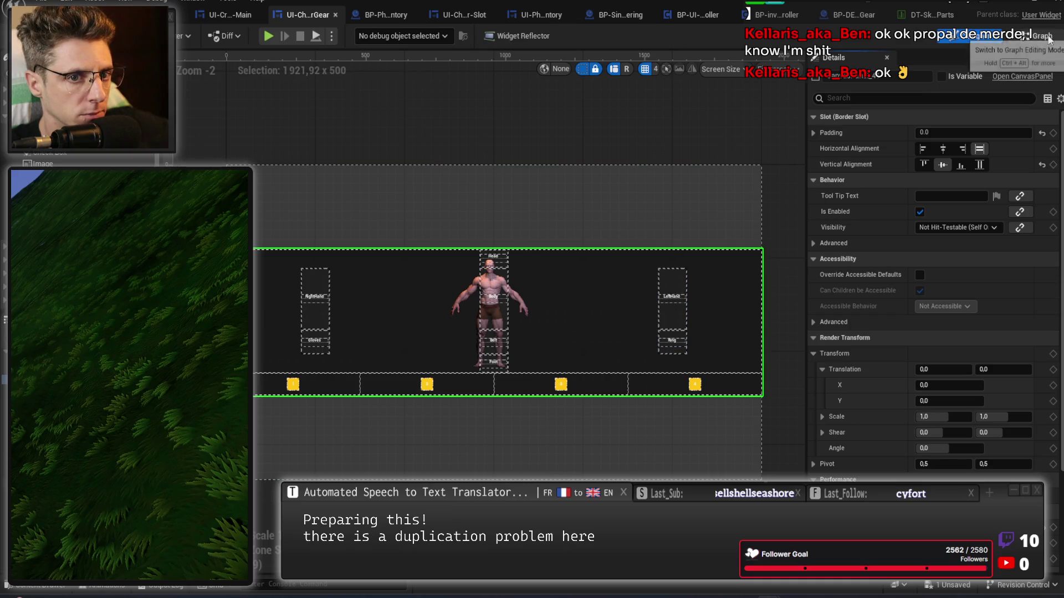
Open the OnMouseEnterFn graph and look over its nodes
left_click(1042, 36)
scroll(501, 332, "down", 3)
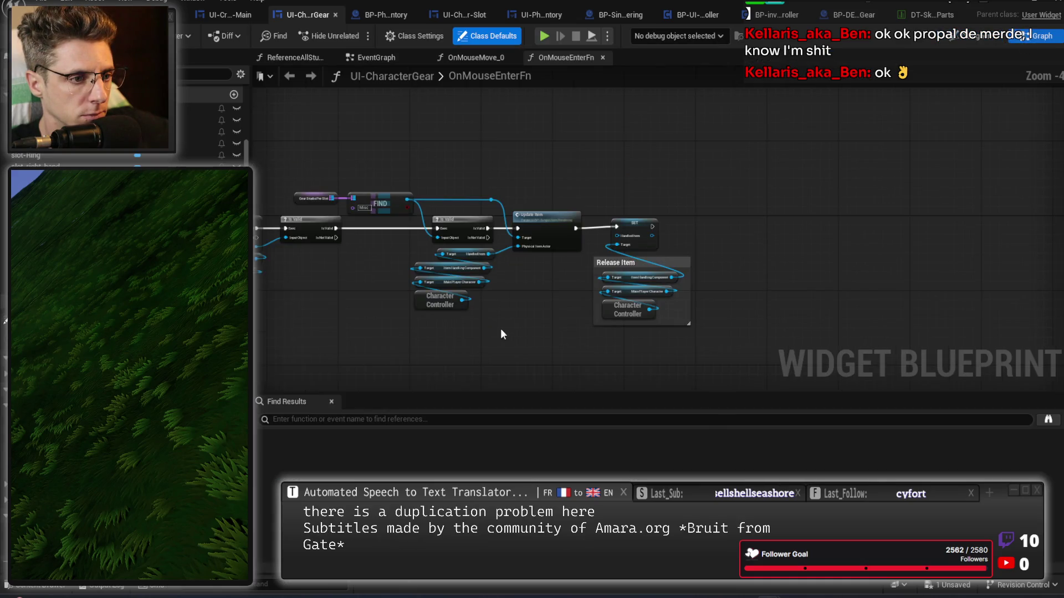
scroll(646, 243, "up", 1)
left_click_drag(415, 267, 499, 254)
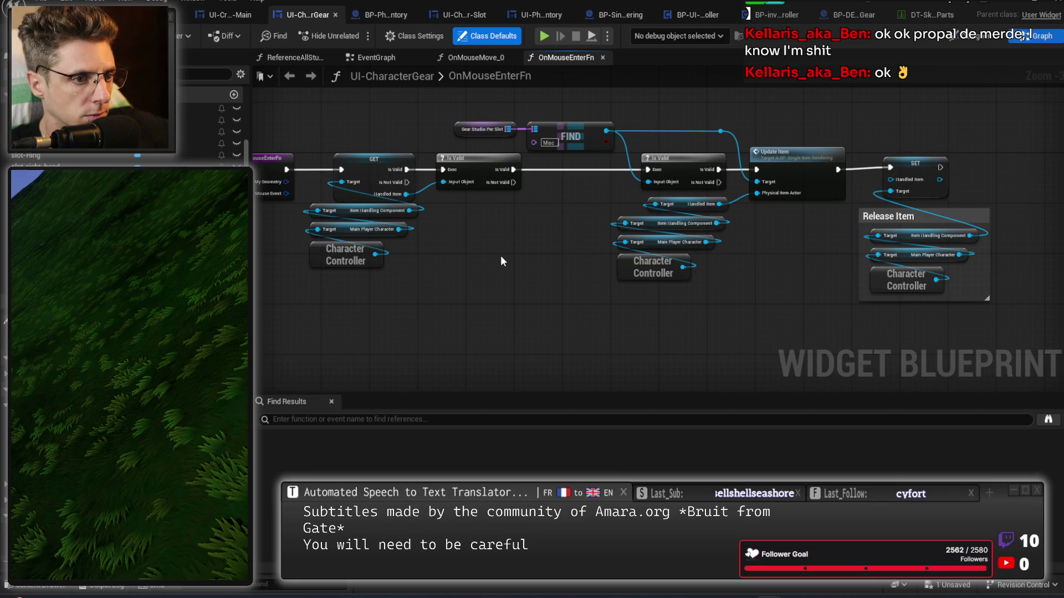
Switch to OnMouseMove_0 and centre the Branch and Set Render Transform nodes
left_click(484, 56)
scroll(623, 195, "down", 3)
scroll(620, 201, "up", 2)
mouse_move(732, 270)
left_mouse_down()
mouse_move(641, 157)
mouse_move(582, 110)
left_mouse_up()
left_click_drag(792, 152, 641, 264)
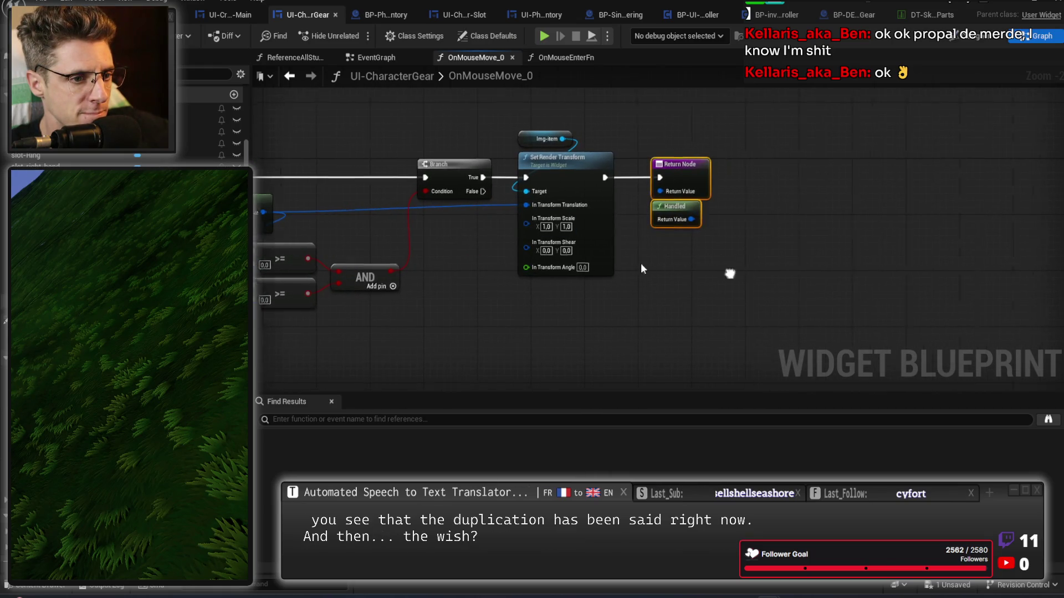
Clear space, then add a Gear Studio Per Slot getter with a FIND node keyed Misc
left_click_drag(592, 159, 955, 160)
mouse_move(677, 214)
left_mouse_down()
mouse_move(914, 235)
mouse_move(769, 263)
mouse_move(572, 270)
left_mouse_up()
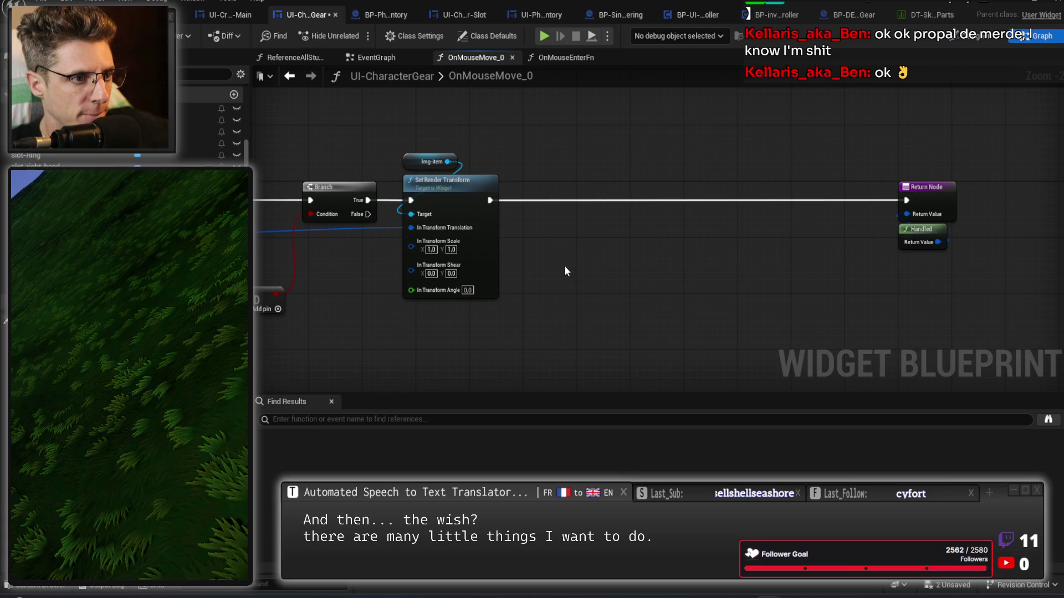
mouse_move(67, 158)
left_mouse_down()
mouse_move(295, 240)
mouse_move(438, 108)
left_mouse_up()
scroll(444, 139, "up", 3)
left_click_drag(462, 170, 497, 180)
type("find")
key("Return")
left_click(527, 208)
type("Misc")
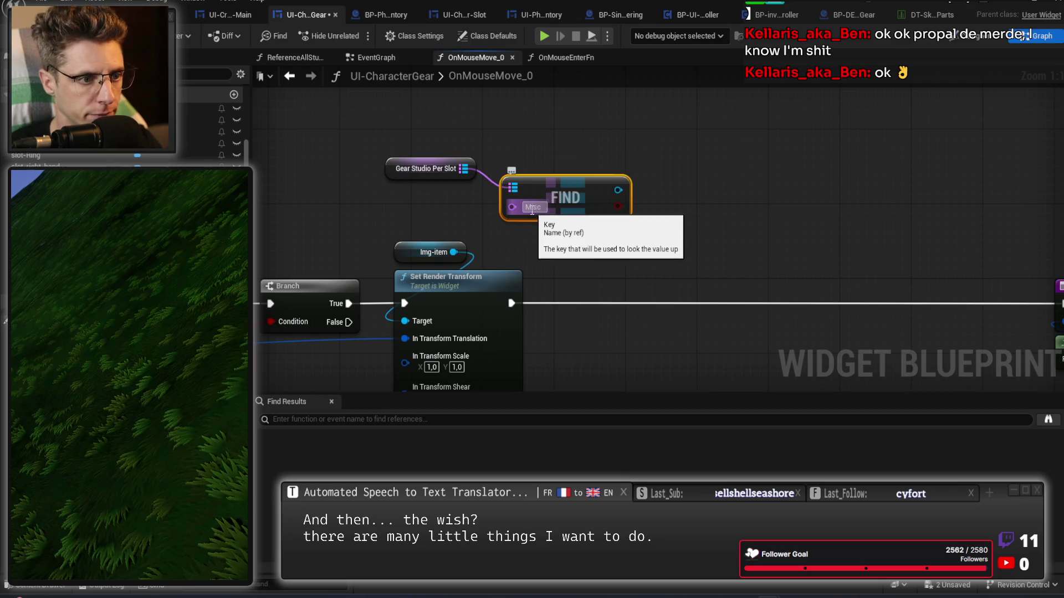
Add Get Physical Item from the FIND result and tidy the three nodes together
left_click_drag(618, 190, 680, 194)
type("getphysical")
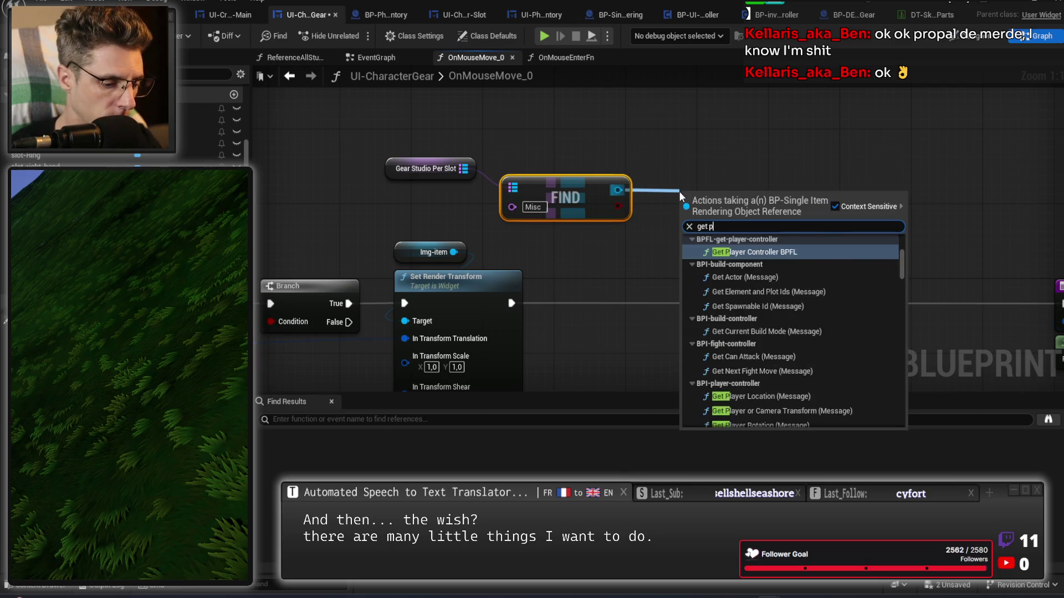
key("Return")
left_click_drag(567, 194, 558, 184)
left_click_drag(392, 165, 498, 146)
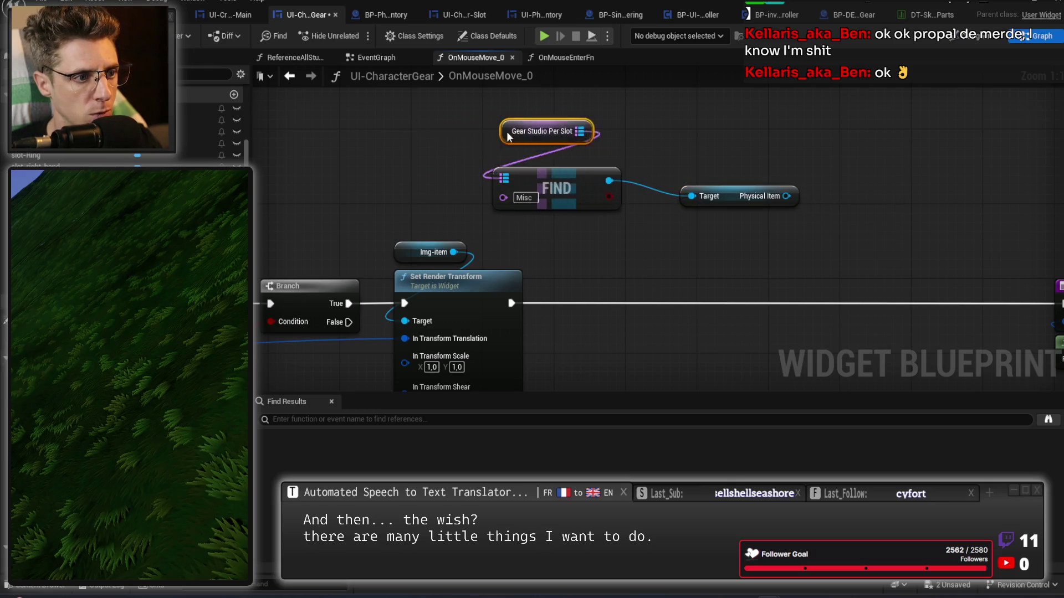
left_click(554, 191, "ctrl")
left_click_drag(554, 191, 581, 126)
mouse_move(727, 204)
left_mouse_down()
mouse_move(609, 191)
mouse_move(567, 168)
left_mouse_up()
scroll(707, 271, "down", 2)
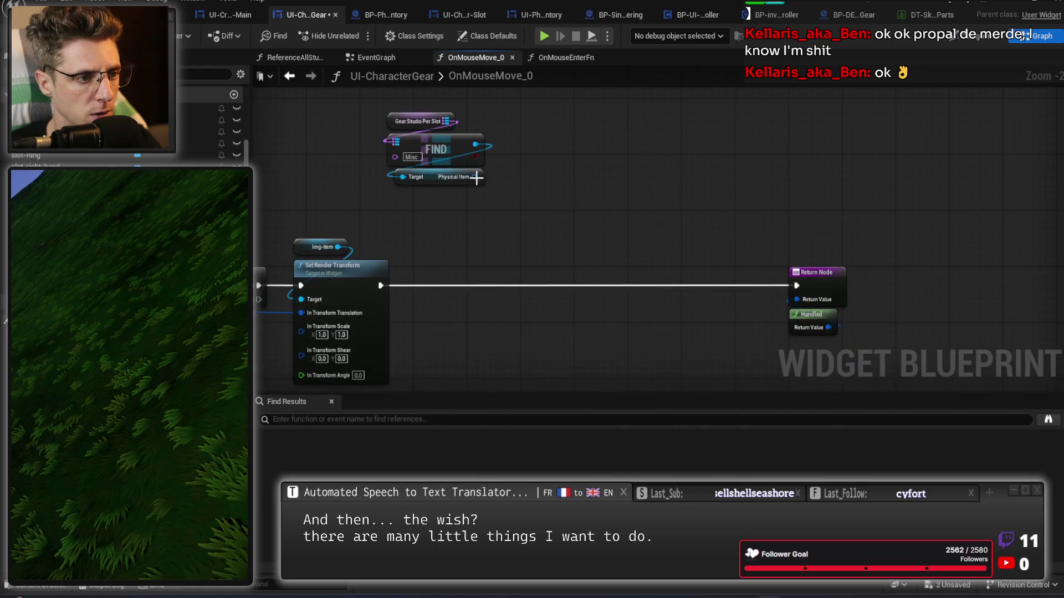
Chain Get Item into an expanded Break Inventory Item from the Physical Item
left_click_drag(474, 176, 512, 201)
type("get item")
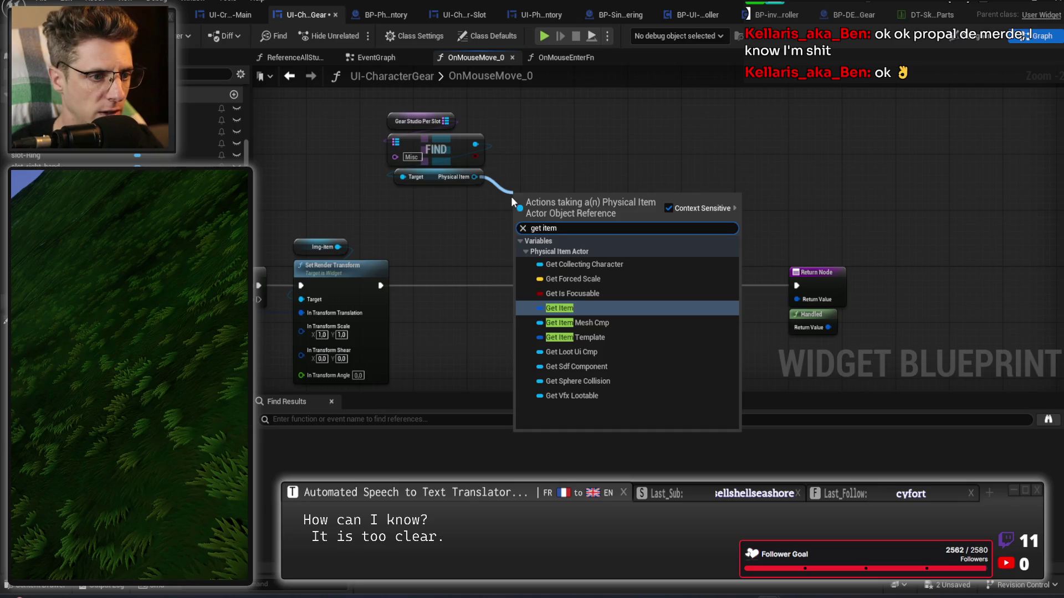
key("Return")
left_click_drag(567, 198, 606, 199)
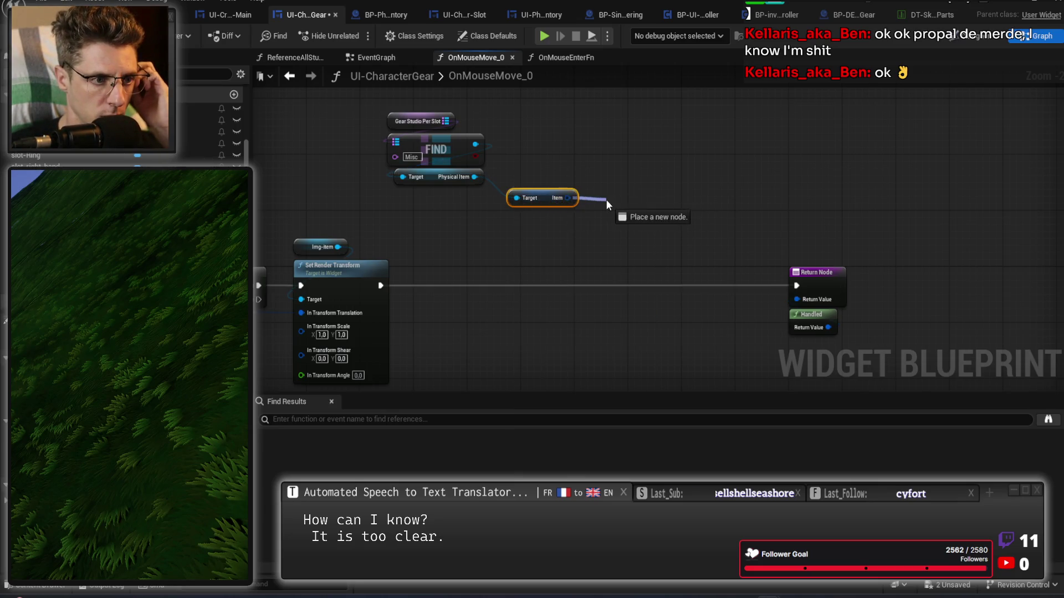
type("break")
key("Return")
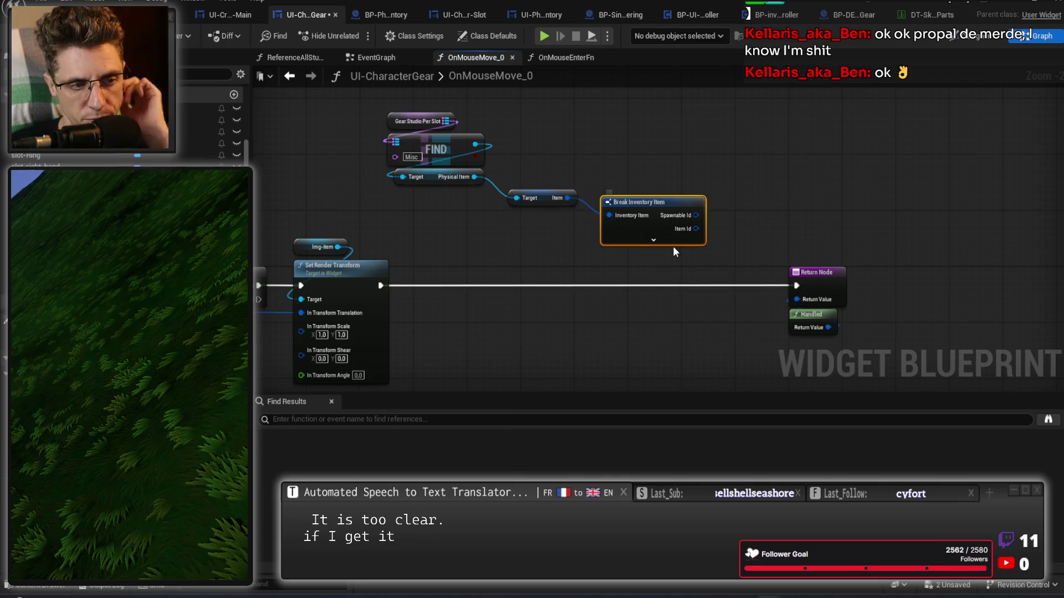
left_click(653, 239)
left_click_drag(637, 287, 551, 308)
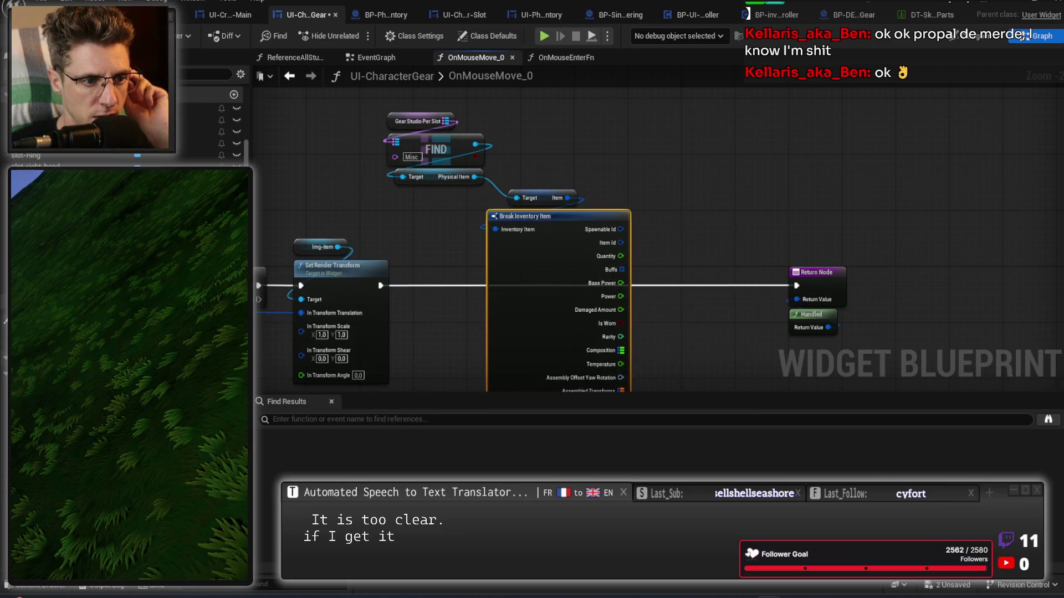
scroll(614, 270, "up", 2)
left_click(588, 318)
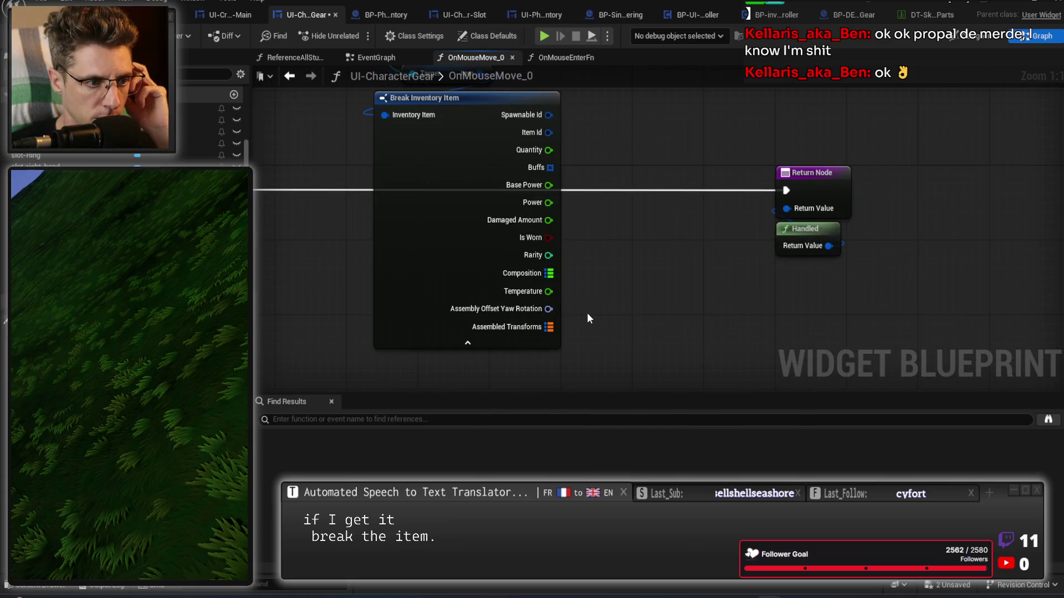
left_click_drag(629, 271, 619, 272)
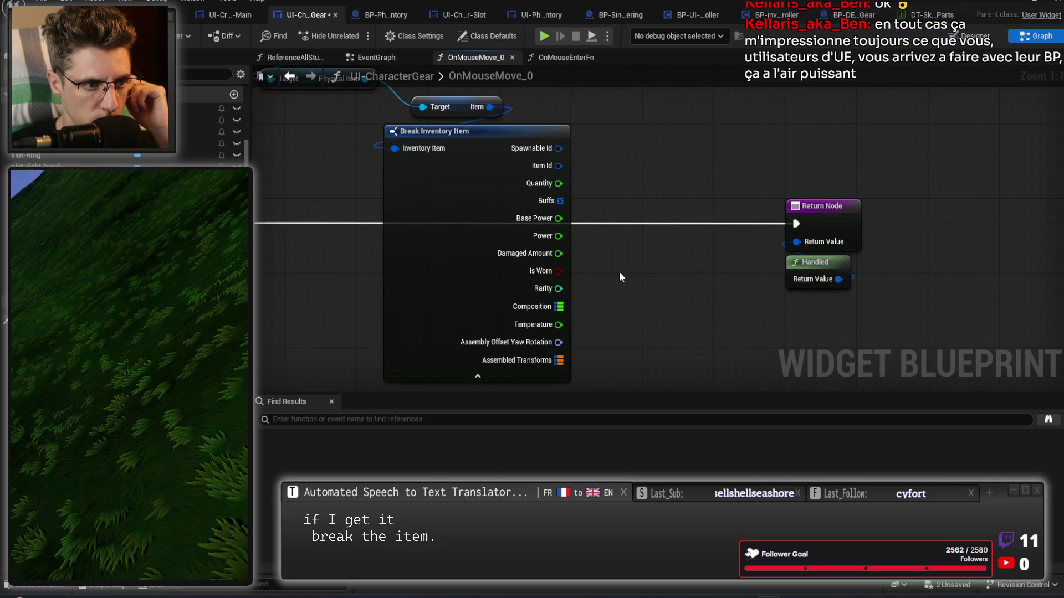
scroll(618, 271, "down", 1)
left_click_drag(609, 135, 636, 235)
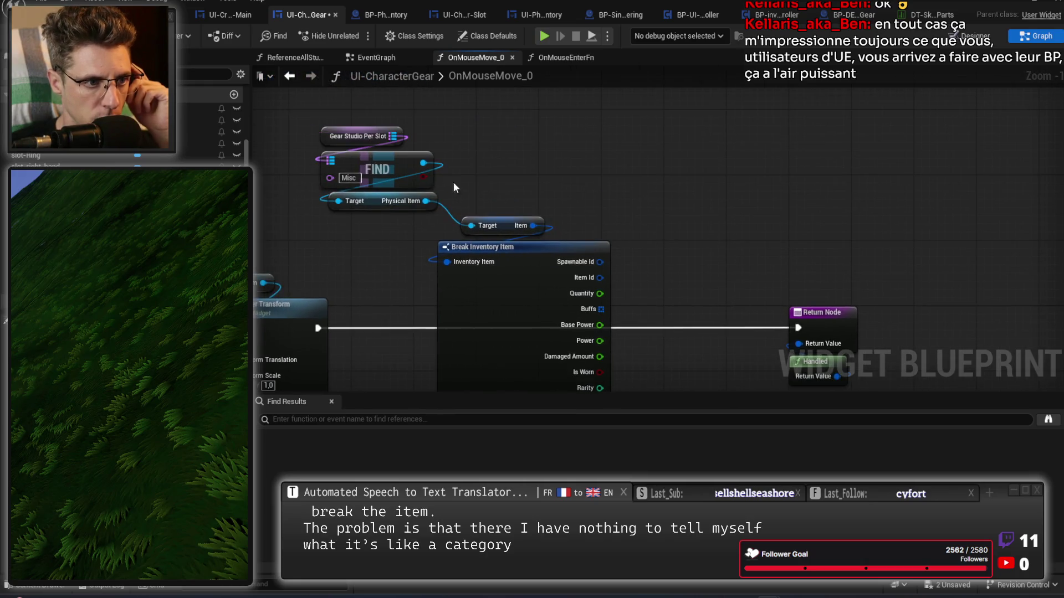
Add an Item Template getter from the Physical Item
left_click_drag(424, 202, 487, 182)
type("item")
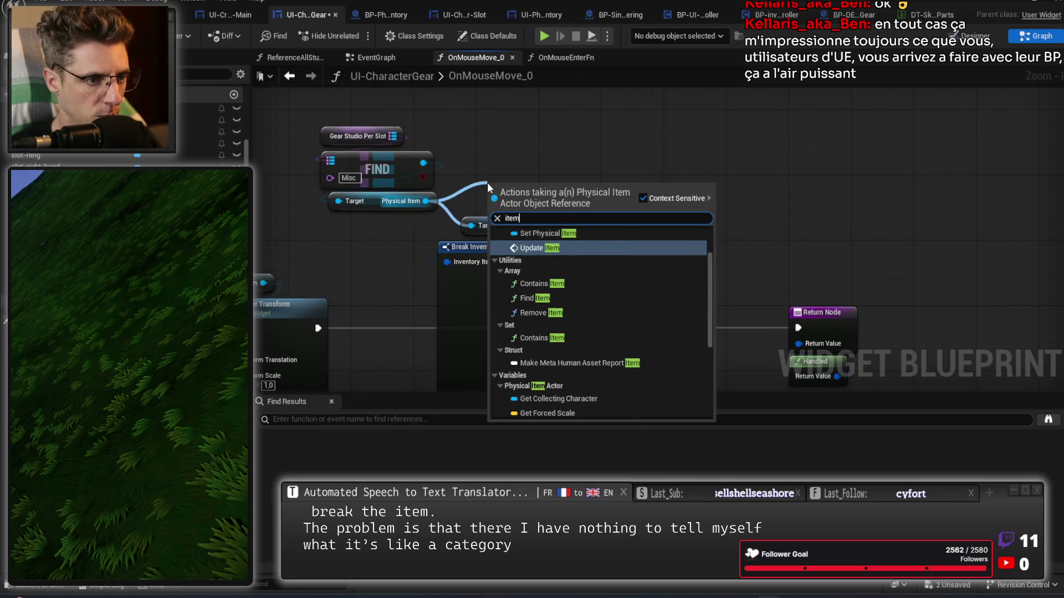
type(" temp")
key("Return")
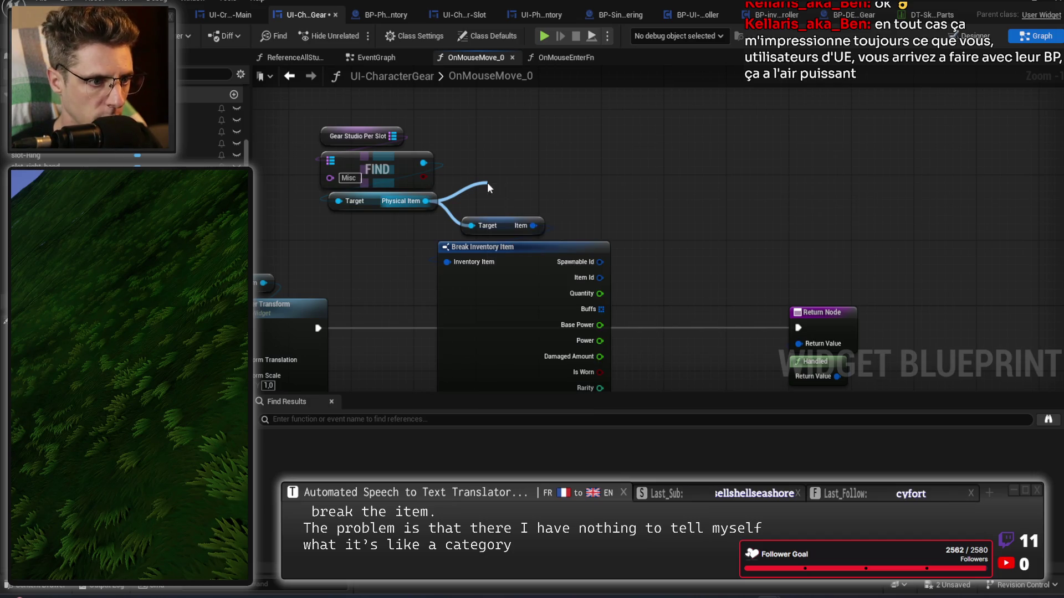
left_click_drag(585, 192, 637, 162)
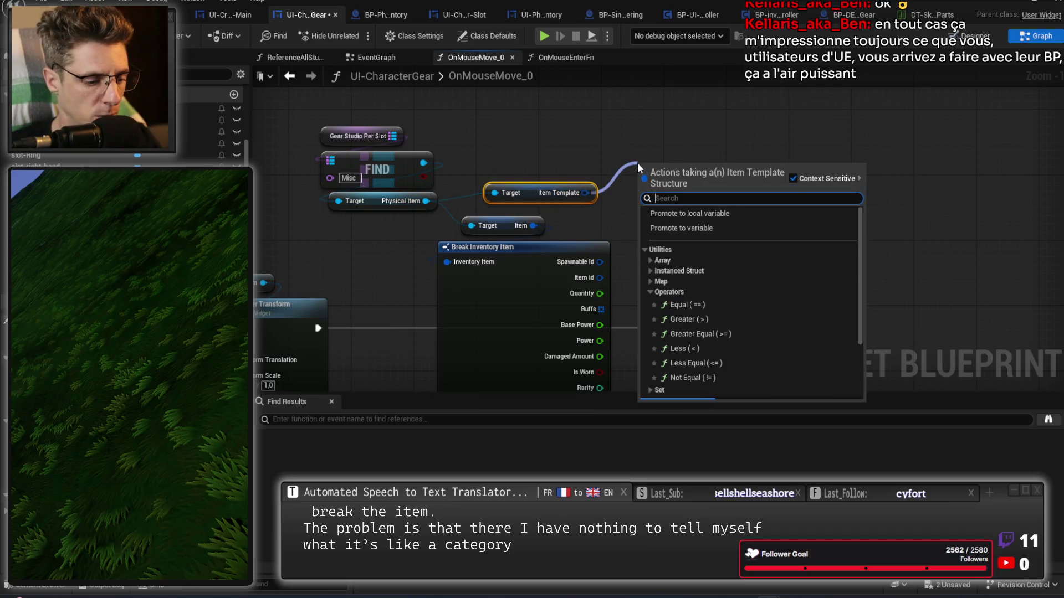
Add an expanded Break Item Template node from Item Template to expose Category
type("bre")
key("Return")
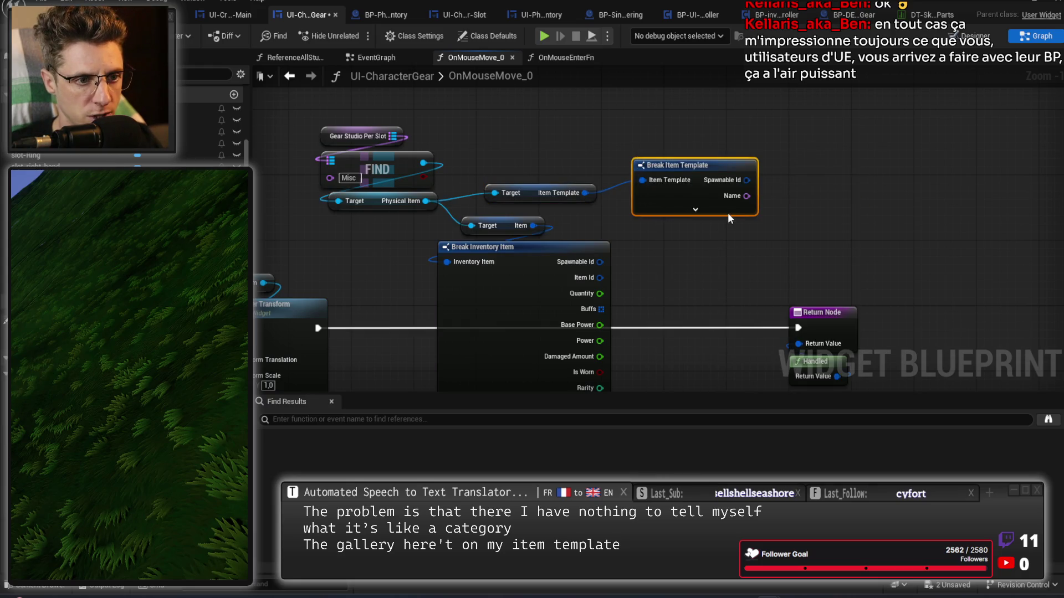
left_click_drag(711, 224, 546, 144)
left_click_drag(635, 134, 723, 165)
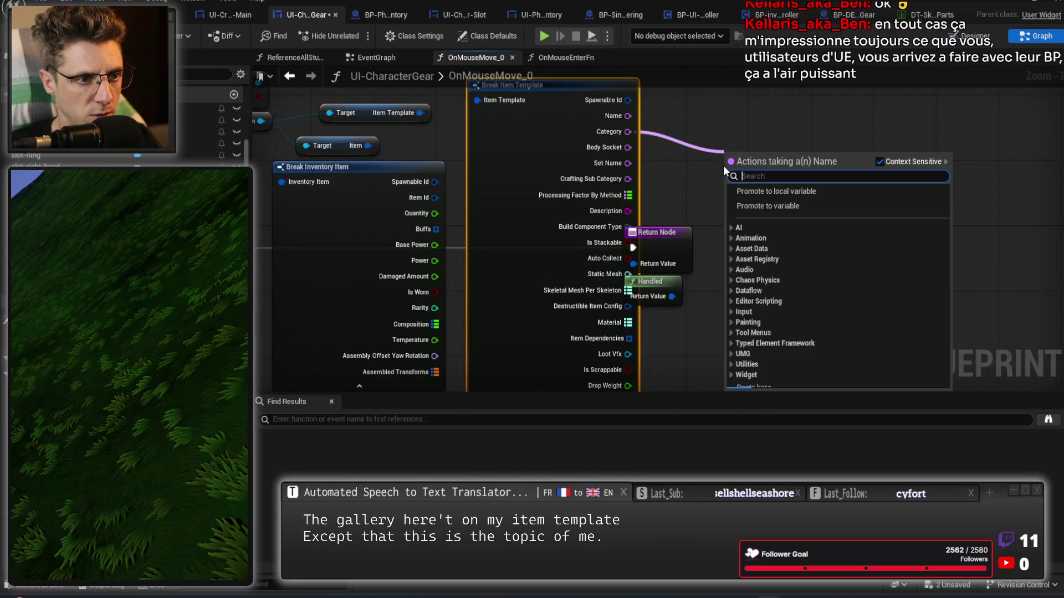
left_click(802, 115)
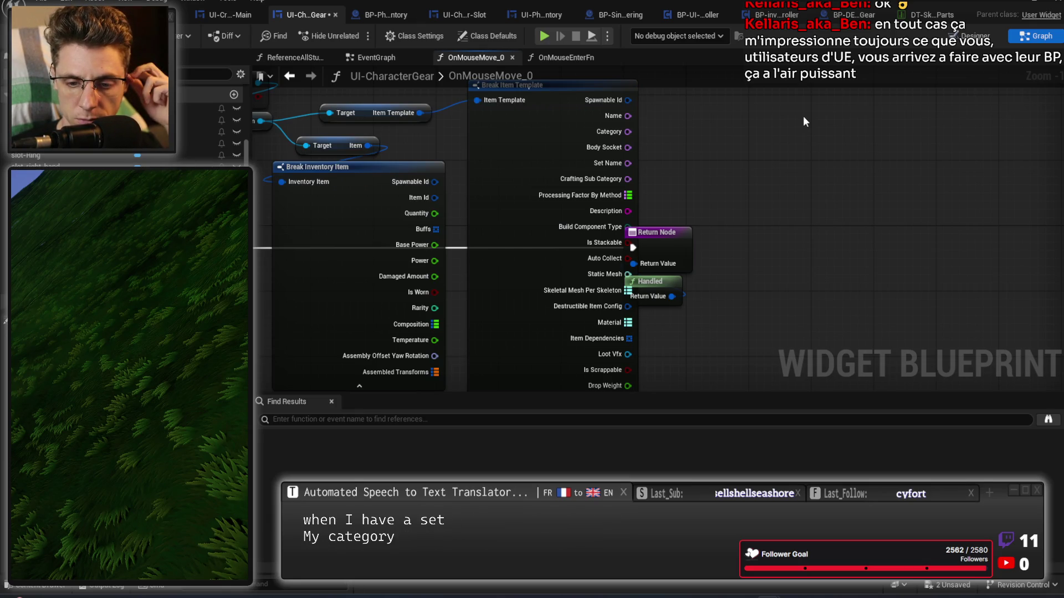
Move the Return Node and Handled further right to clear room
mouse_move(707, 230)
left_mouse_down()
mouse_move(688, 232)
mouse_move(679, 293)
left_mouse_up()
left_click_drag(676, 253, 892, 249)
scroll(704, 233, "down", 2)
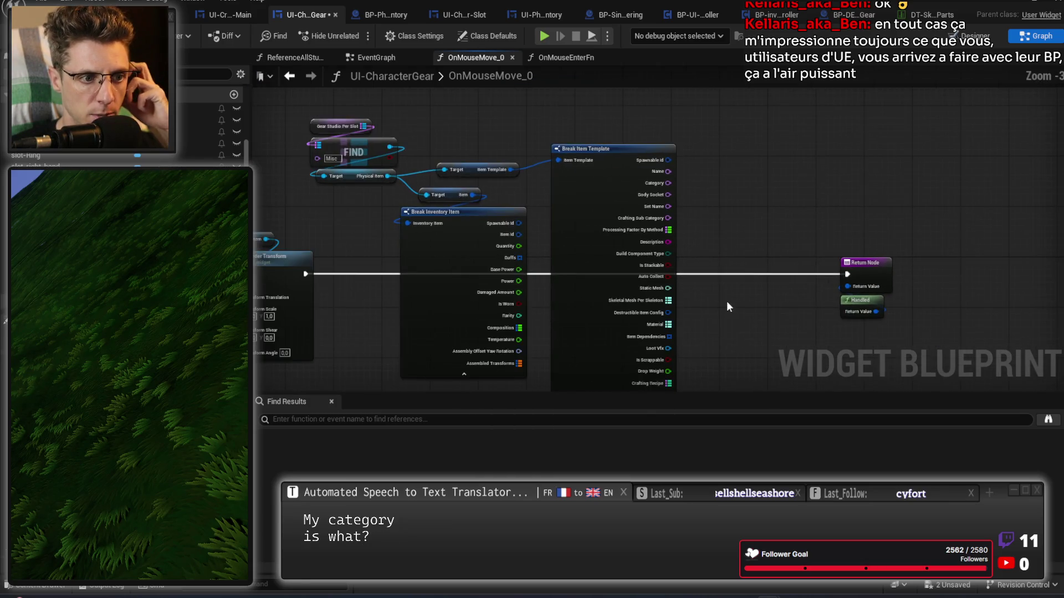
left_click_drag(589, 142, 566, 145)
left_click_drag(605, 215, 648, 275)
left_click_drag(759, 237, 779, 281)
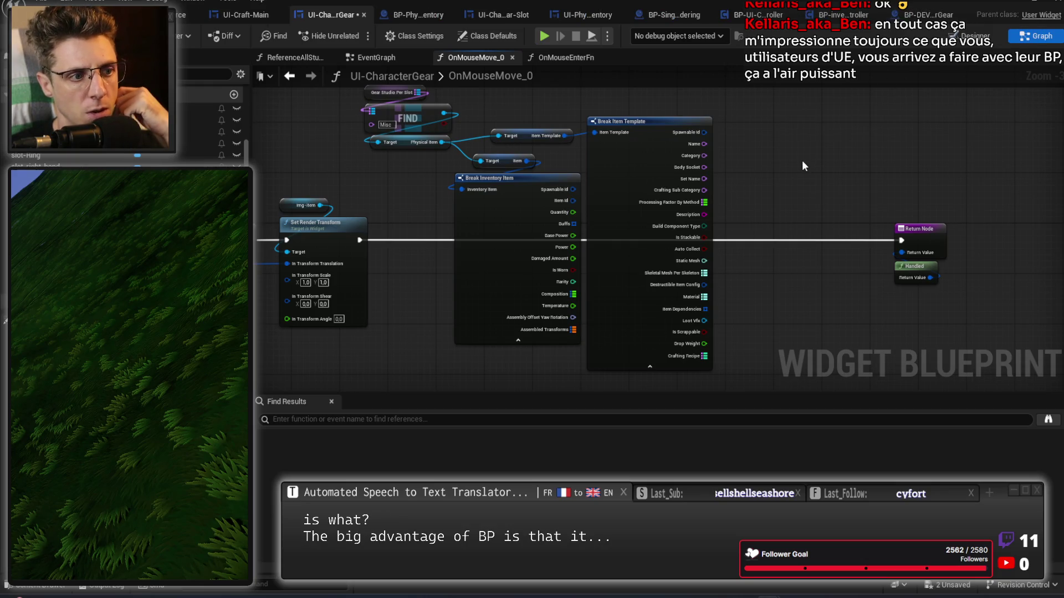
Align the Item Template getter and Break Item Template, frame the graph, then switch to Rider
left_click_drag(529, 136, 509, 143)
left_click_drag(631, 166, 632, 178)
left_click(570, 154)
left_click_drag(570, 154, 636, 198)
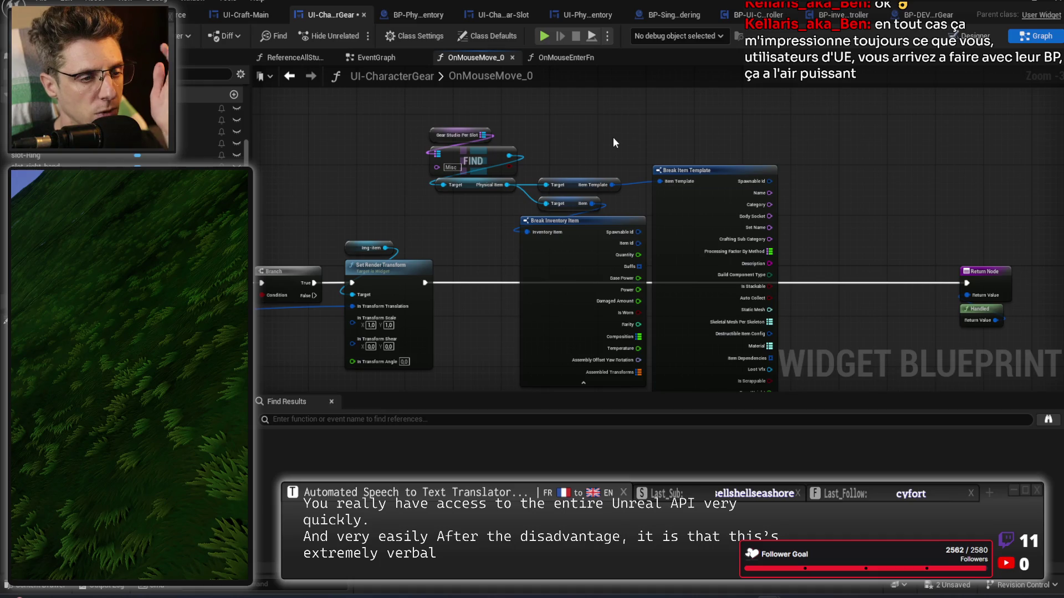
scroll(506, 313, "down", 2)
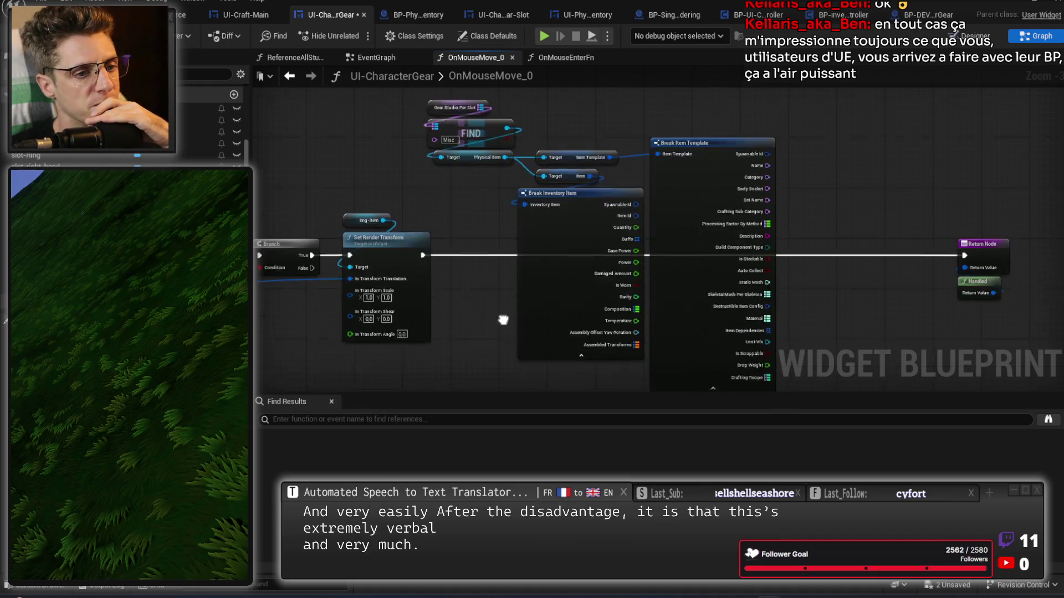
mouse_move(505, 261)
left_mouse_down()
mouse_move(541, 289)
mouse_move(559, 257)
mouse_move(513, 274)
left_mouse_up()
scroll(512, 280, "up", 1)
mouse_move(750, 314)
left_mouse_down()
mouse_move(740, 304)
mouse_move(747, 313)
left_mouse_up()
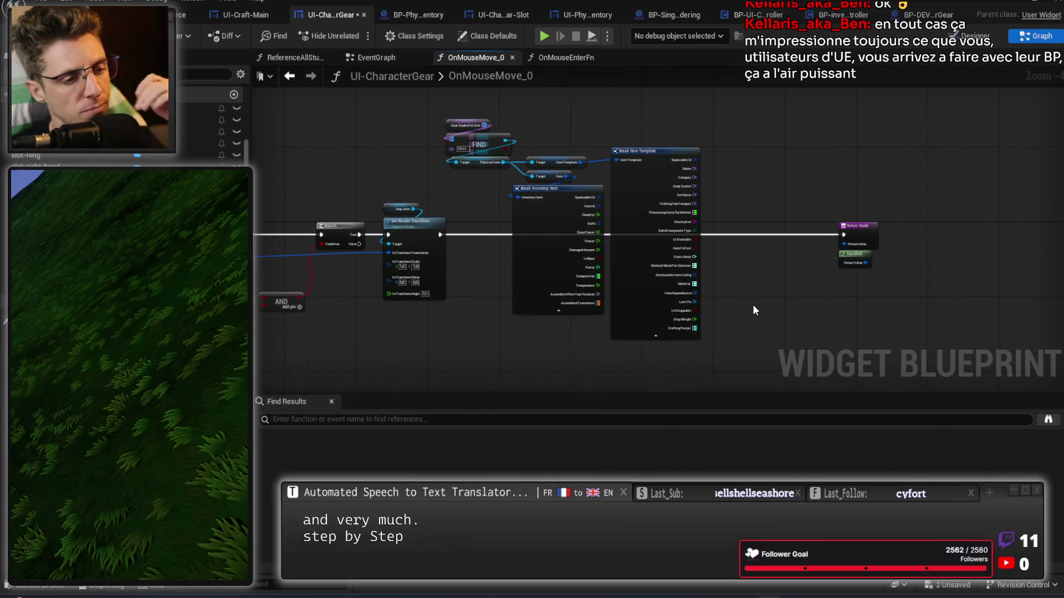
key("alt+Tab")
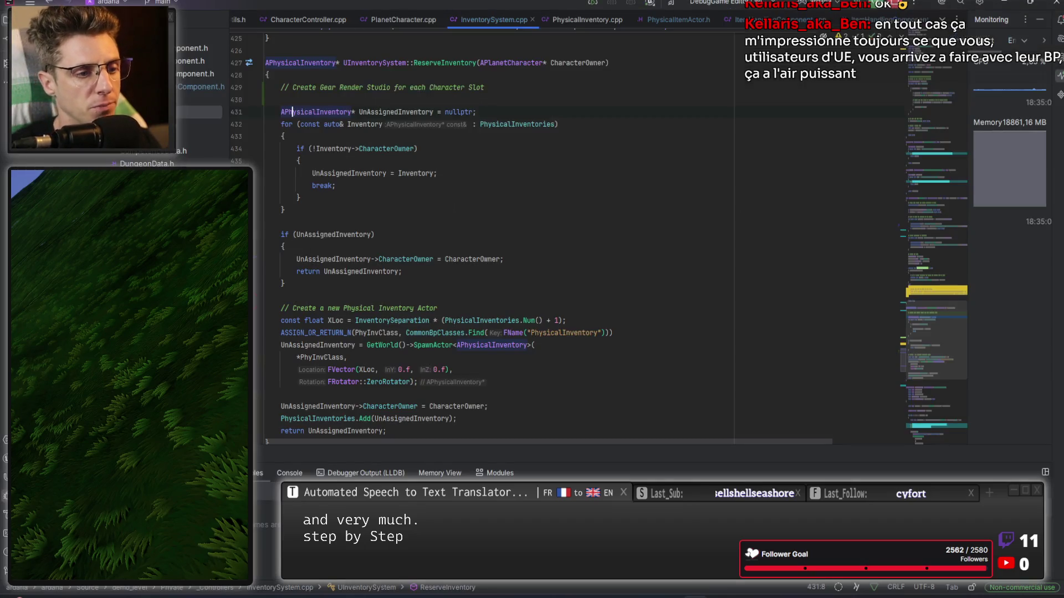
Scroll up to CraftItem in InventorySystem.cpp, then return to Unreal Engine
scroll(429, 162, "up", 10)
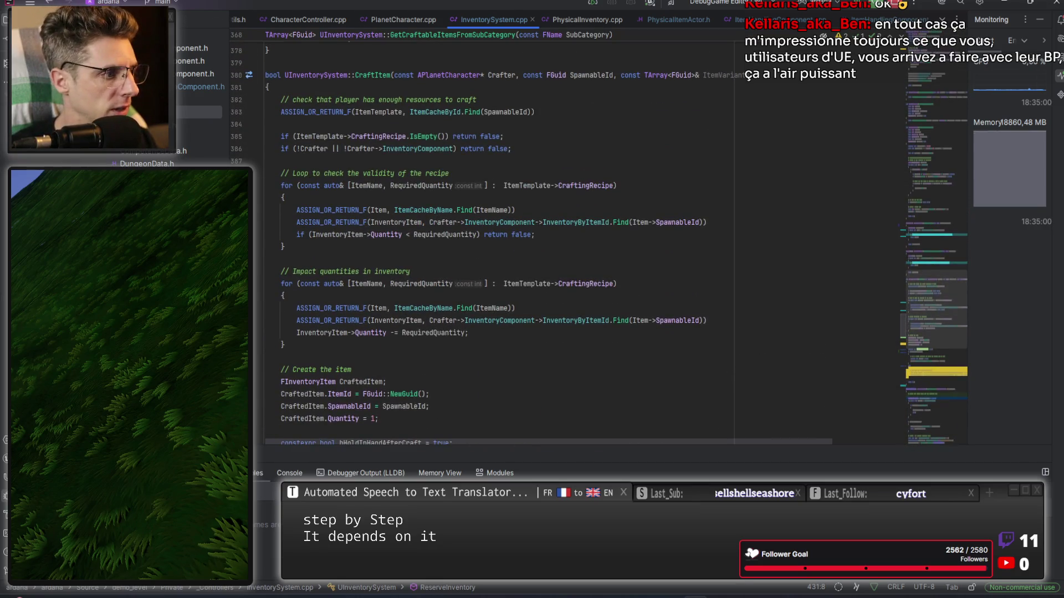
key("alt+Tab")
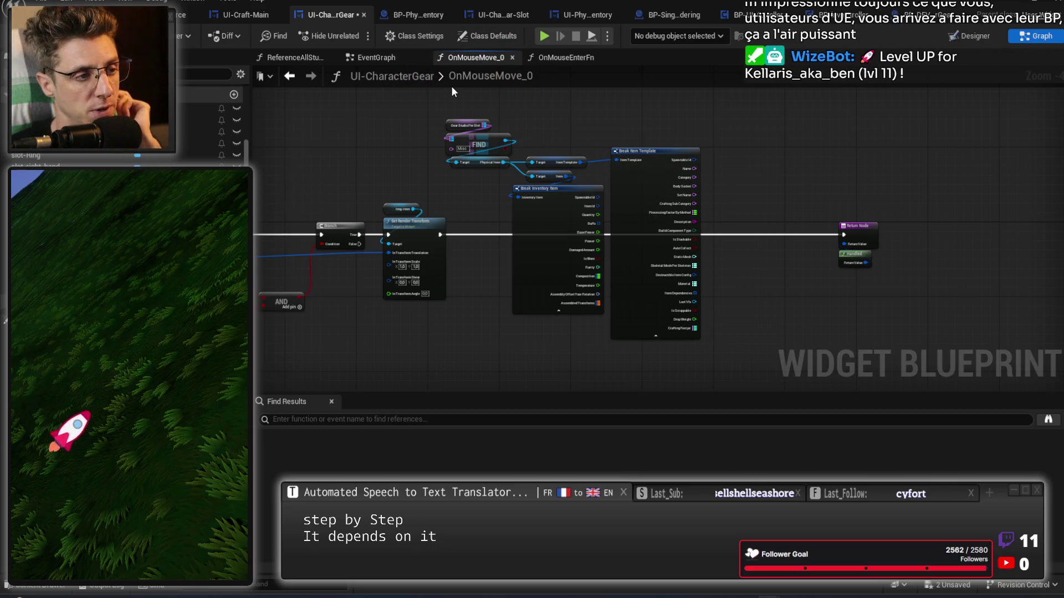
In the EventGraph, delete the ReferenceGearStudios event node
left_click(391, 59)
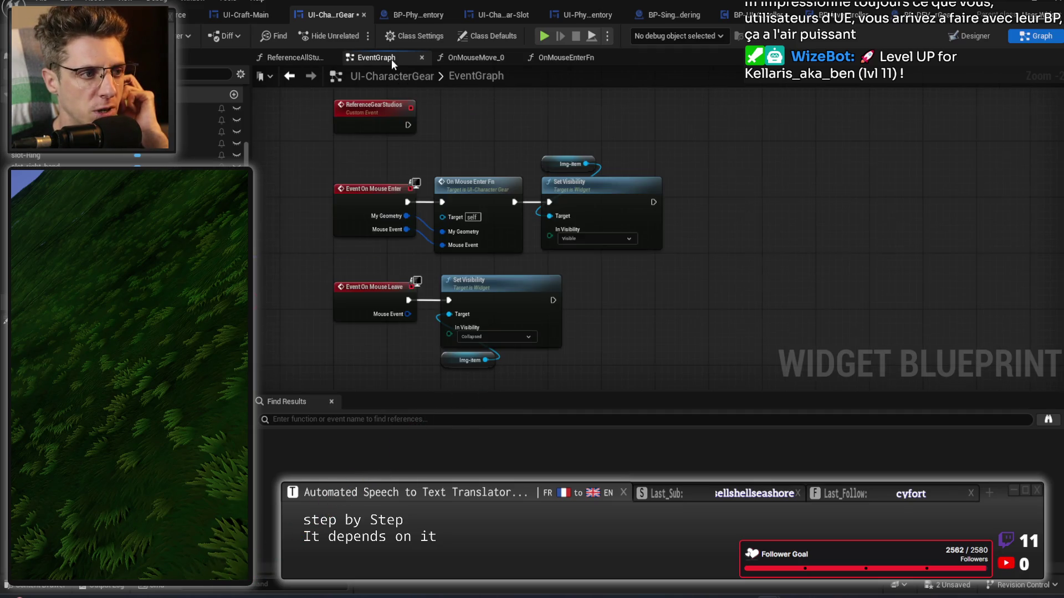
mouse_move(607, 304)
left_mouse_down()
mouse_move(586, 216)
mouse_move(577, 327)
mouse_move(570, 299)
mouse_move(459, 156)
mouse_move(468, 206)
left_mouse_up()
left_click(356, 228)
key("Delete")
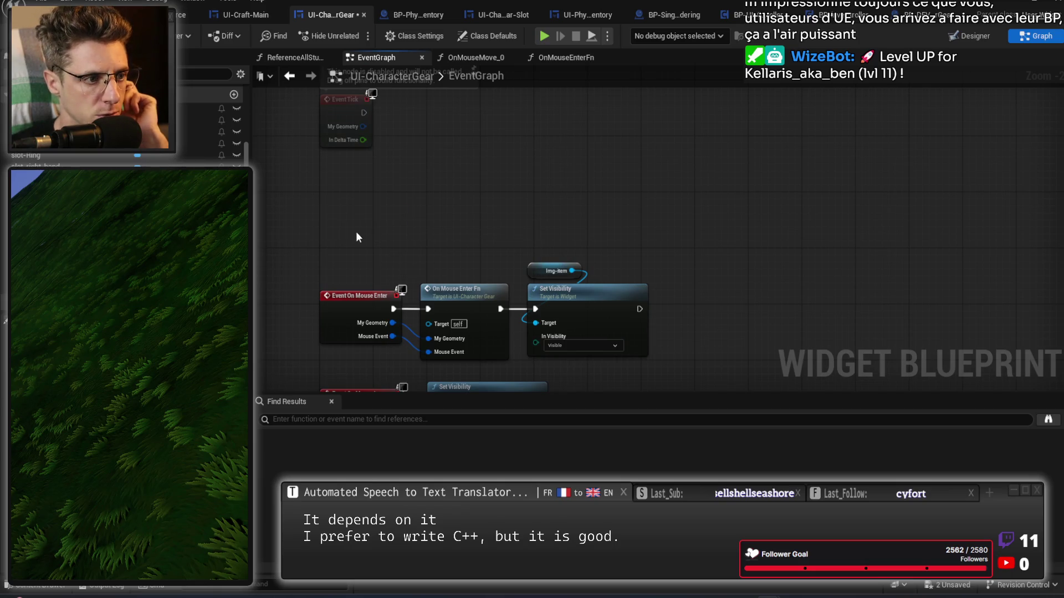
Move the mouse enter and leave nodes higher in the graph, then switch to Rider
left_click_drag(356, 232, 397, 154)
left_click_drag(321, 161, 589, 375)
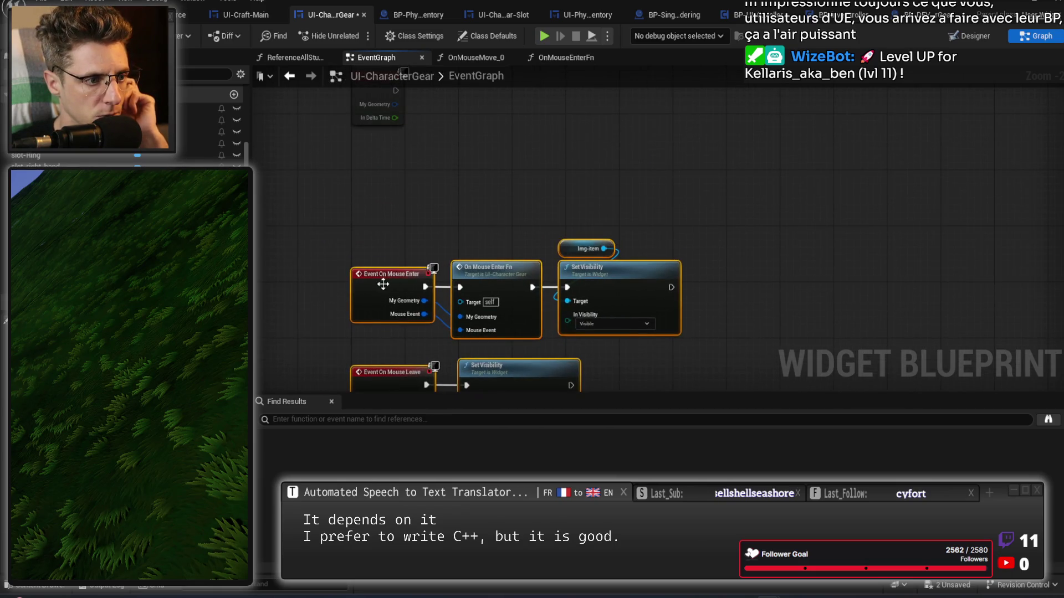
left_click_drag(380, 280, 388, 176)
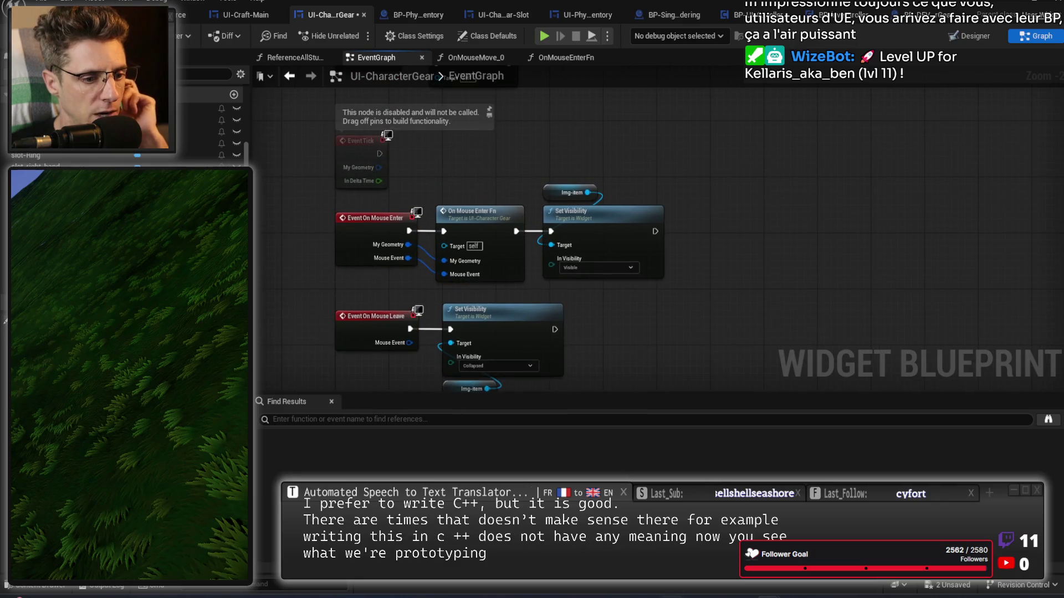
key("alt+Tab")
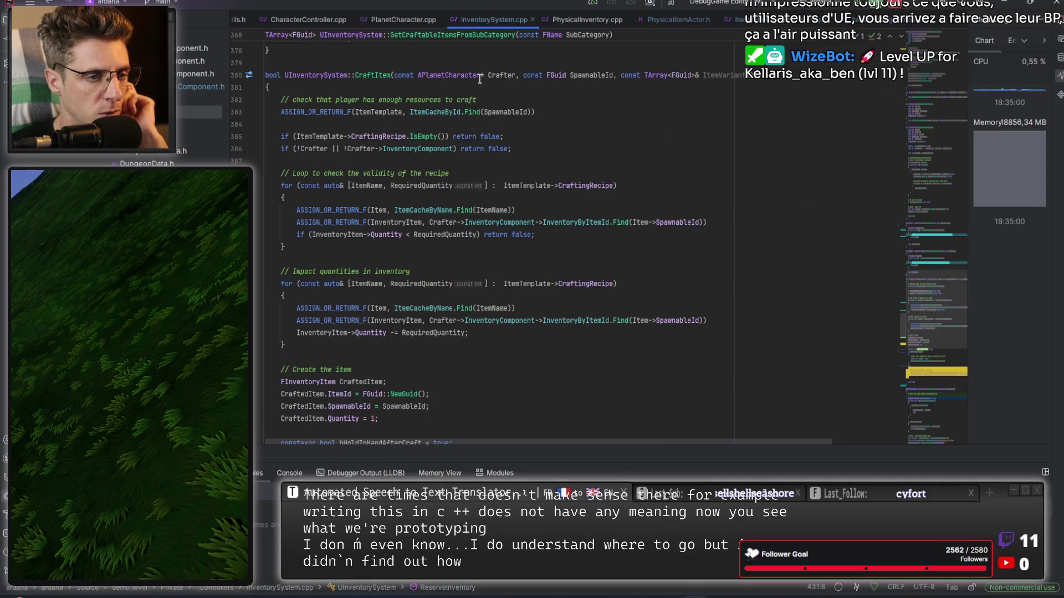
Open CraftingStation.h and scroll through its declarations
left_click(687, 22)
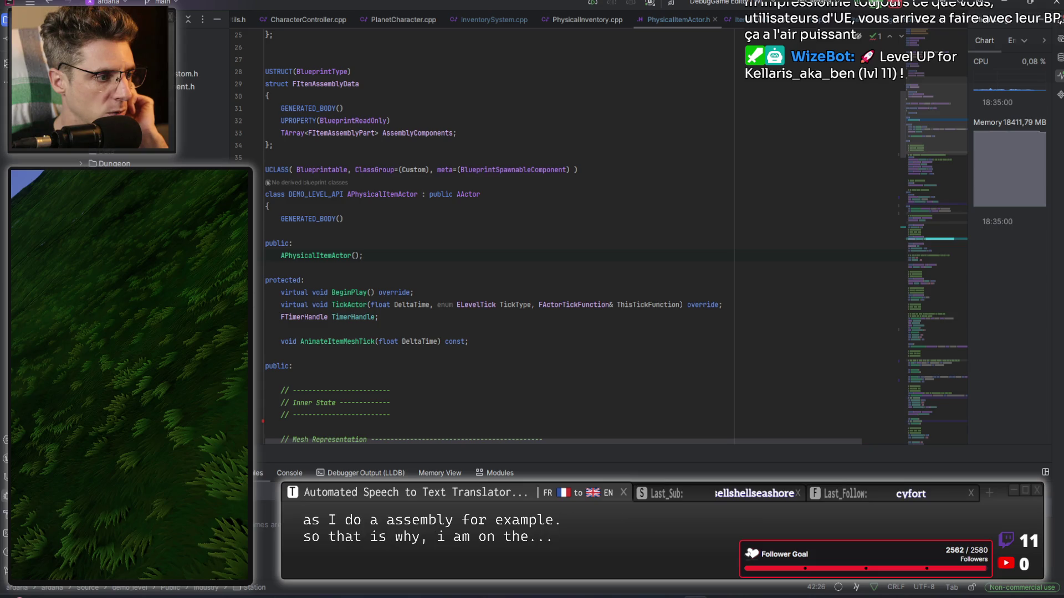
key("Return")
scroll(505, 244, "down", 7)
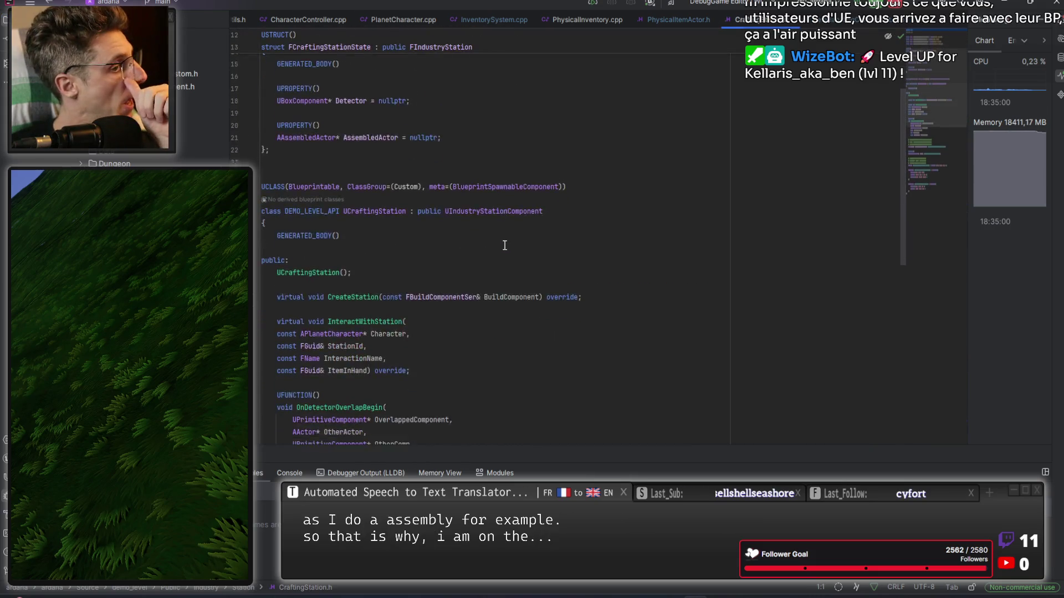
scroll(442, 215, "down", 2)
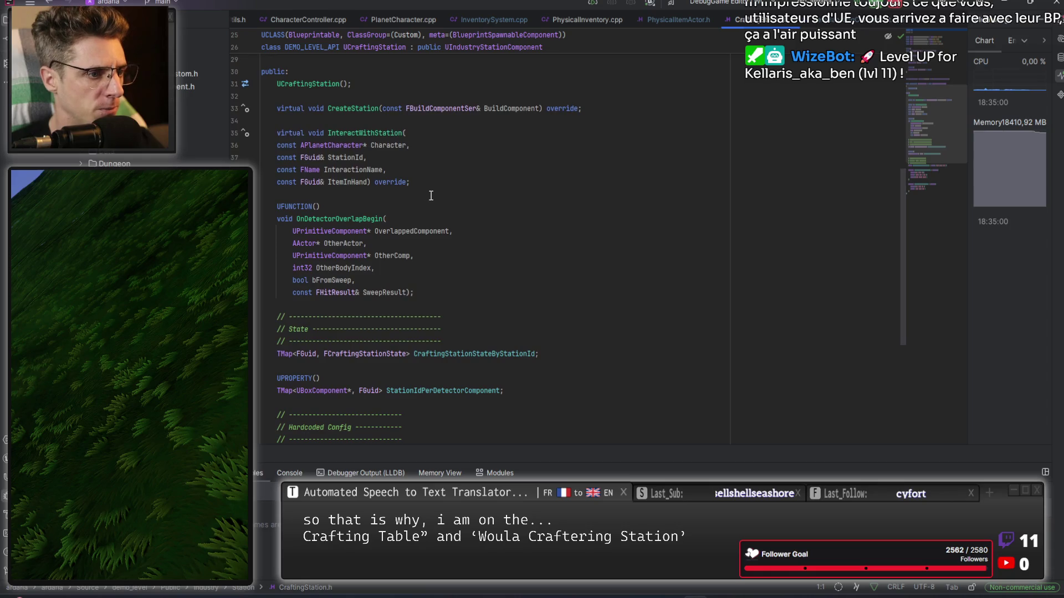
scroll(388, 128, "down", 5)
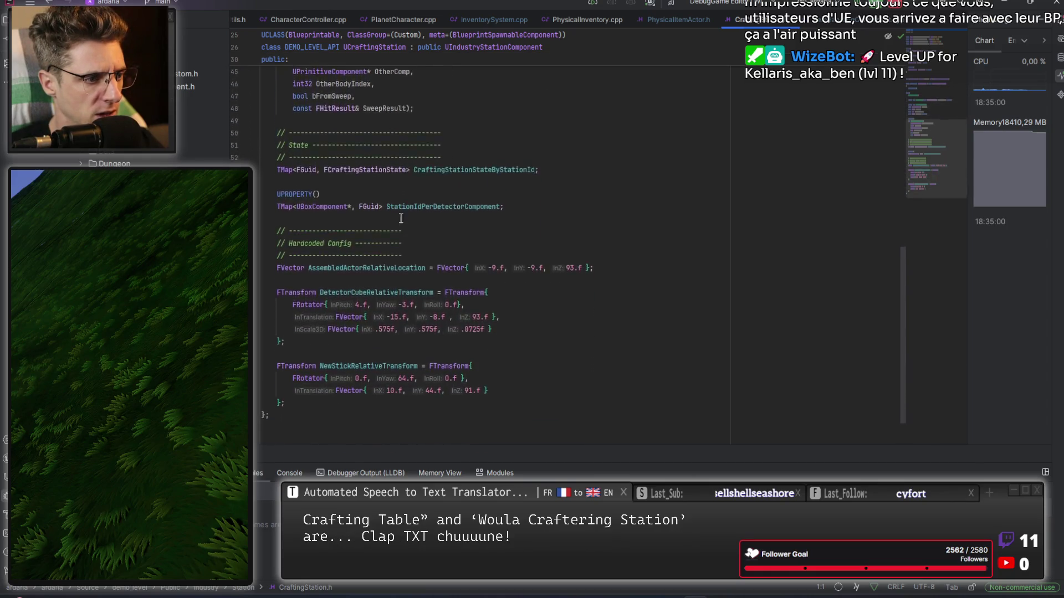
scroll(356, 188, "up", 3)
Jump to OnDetectorOverlapBegin in CraftingStation.cpp and review InteractWithStation's SpawnStick, ScaleUp, ScaleDown, Validate branches
left_click(354, 169, "ctrl")
scroll(421, 211, "down", 5)
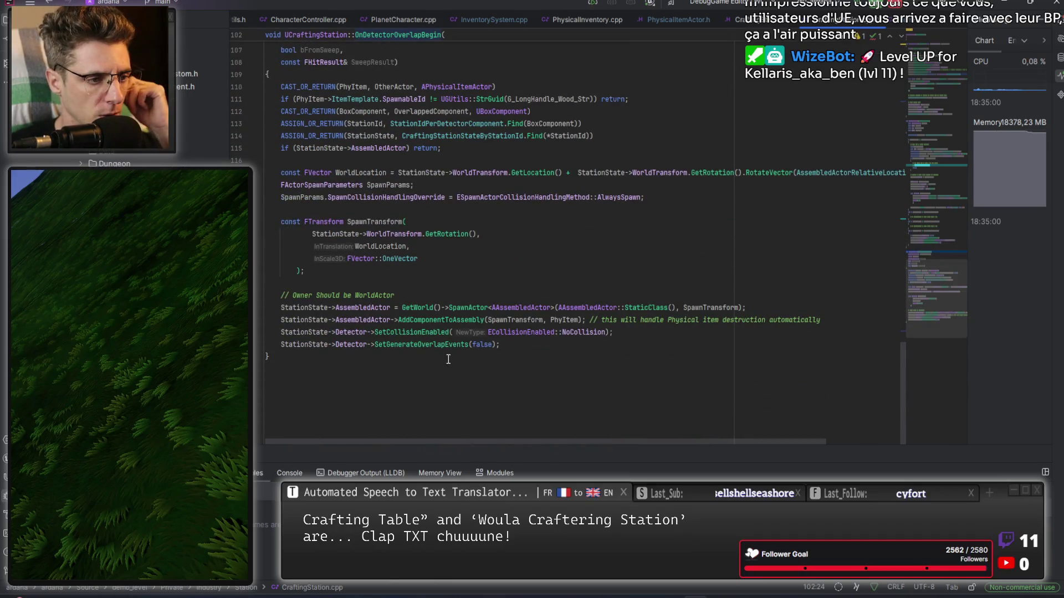
scroll(479, 269, "up", 10)
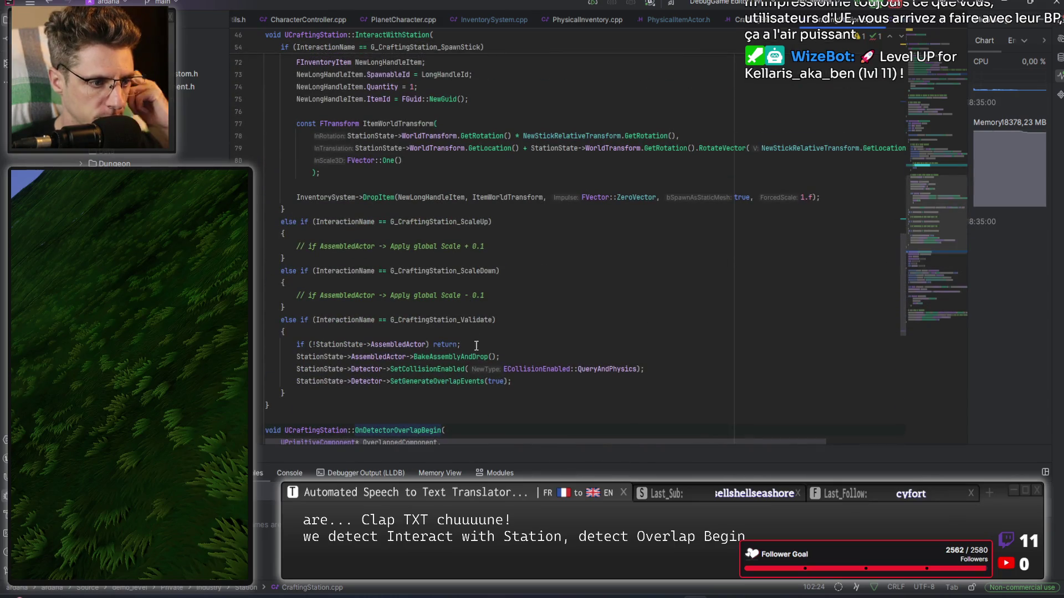
scroll(432, 305, "up", 2)
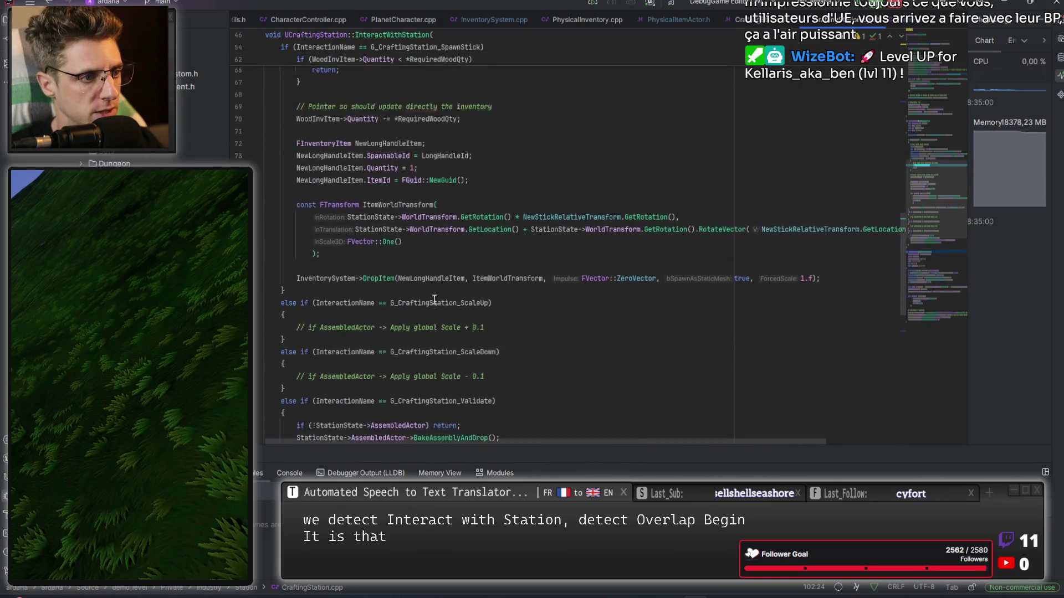
scroll(433, 306, "down", 3)
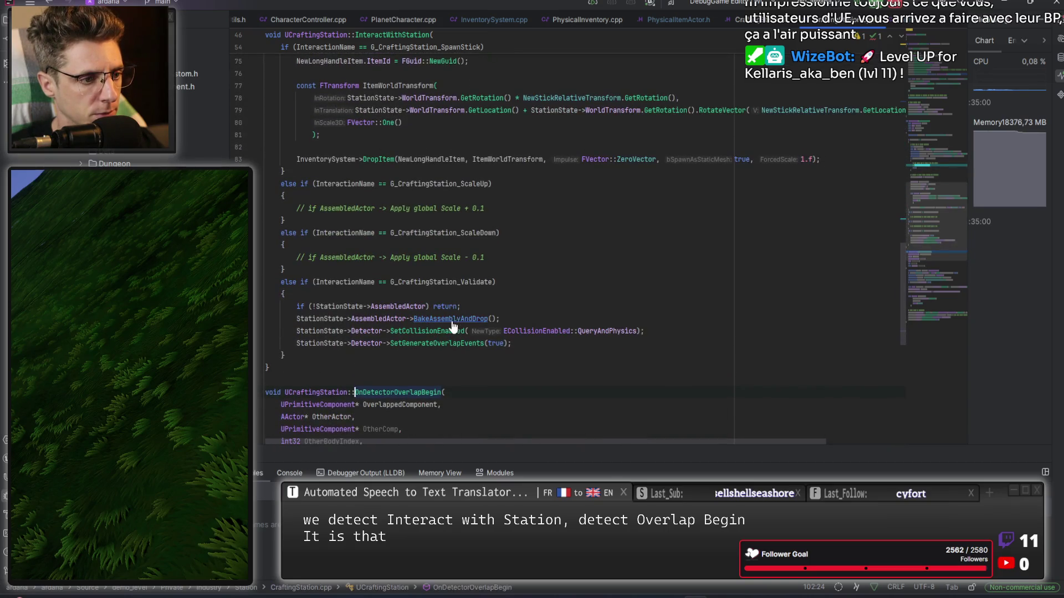
left_click(438, 321, "ctrl")
Select the DropItem call and VirtualInventoryItem in AssembledActor.cpp, scrolling up to AddComponentToAssembly
double_click(363, 332)
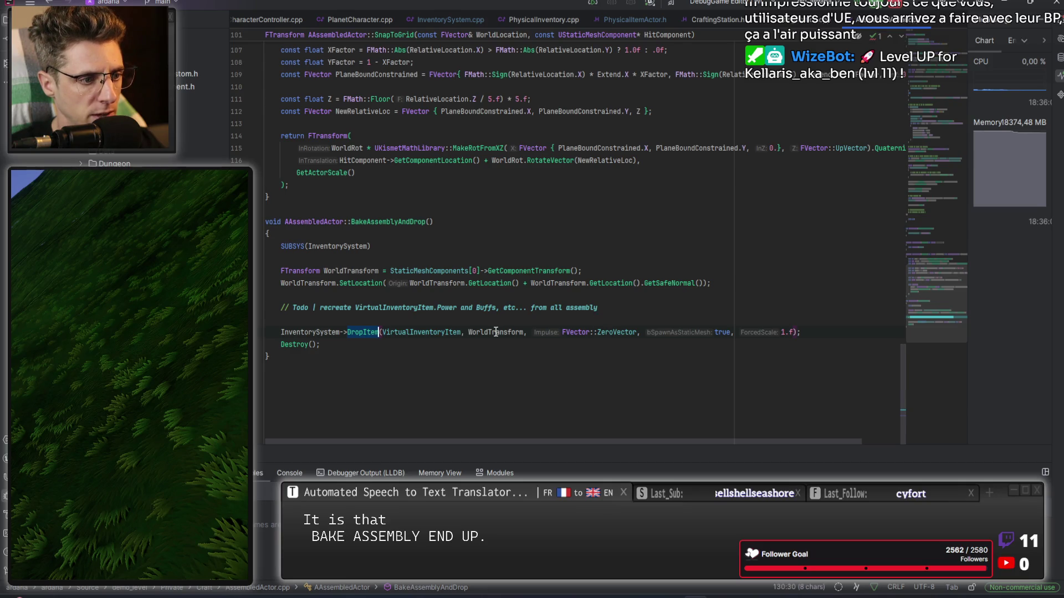
double_click(421, 333)
scroll(499, 174, "up", 1)
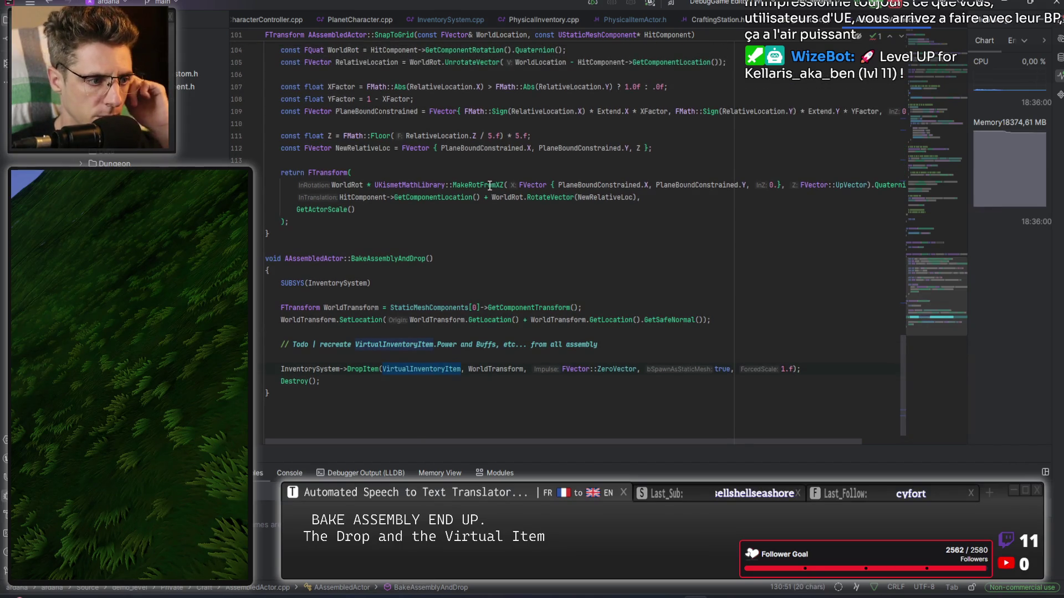
scroll(489, 189, "up", 1)
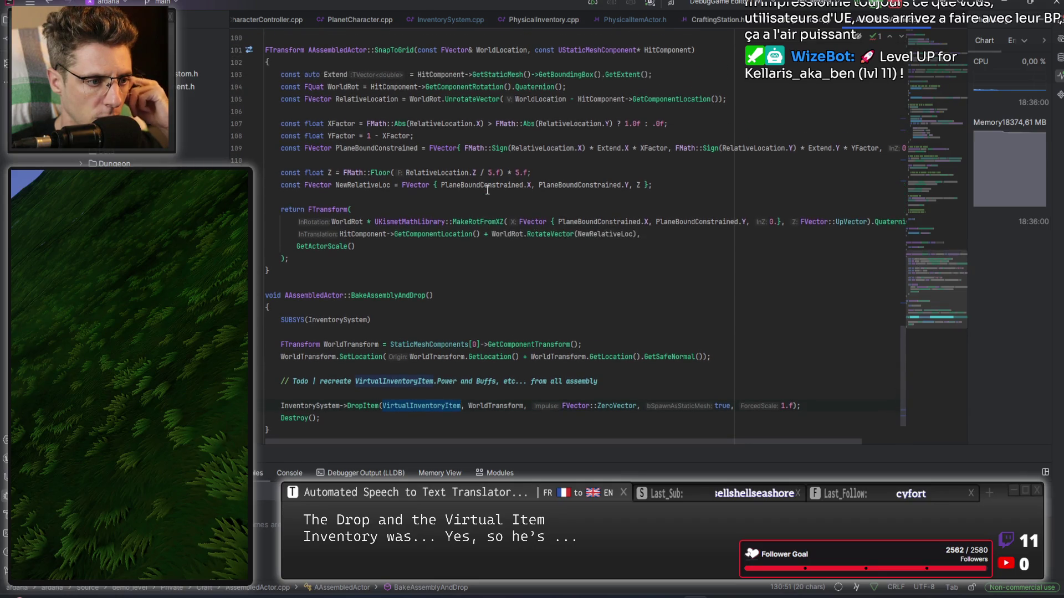
scroll(488, 190, "up", 10)
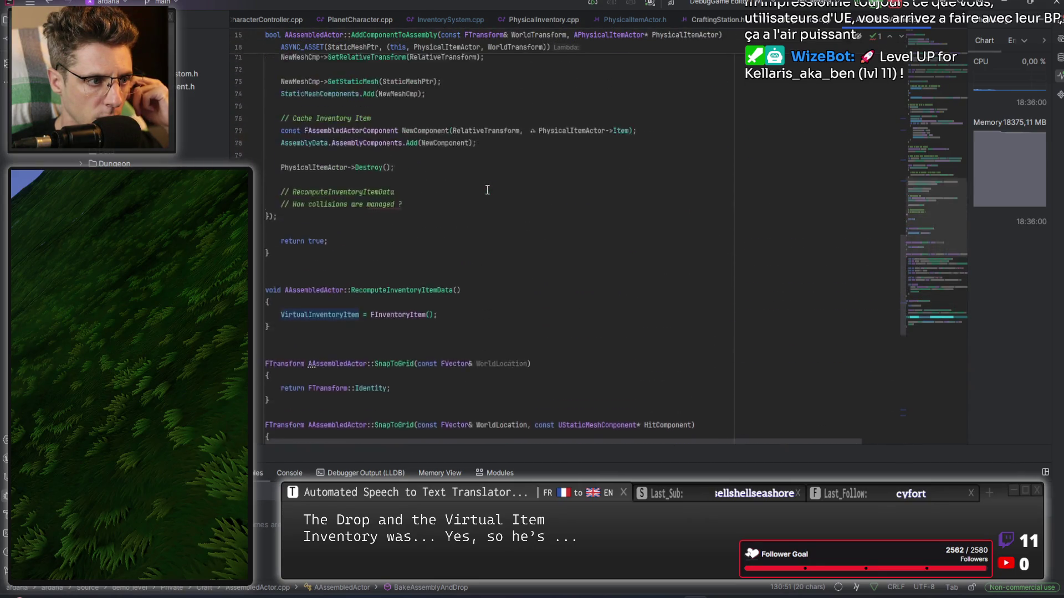
scroll(487, 190, "up", 7)
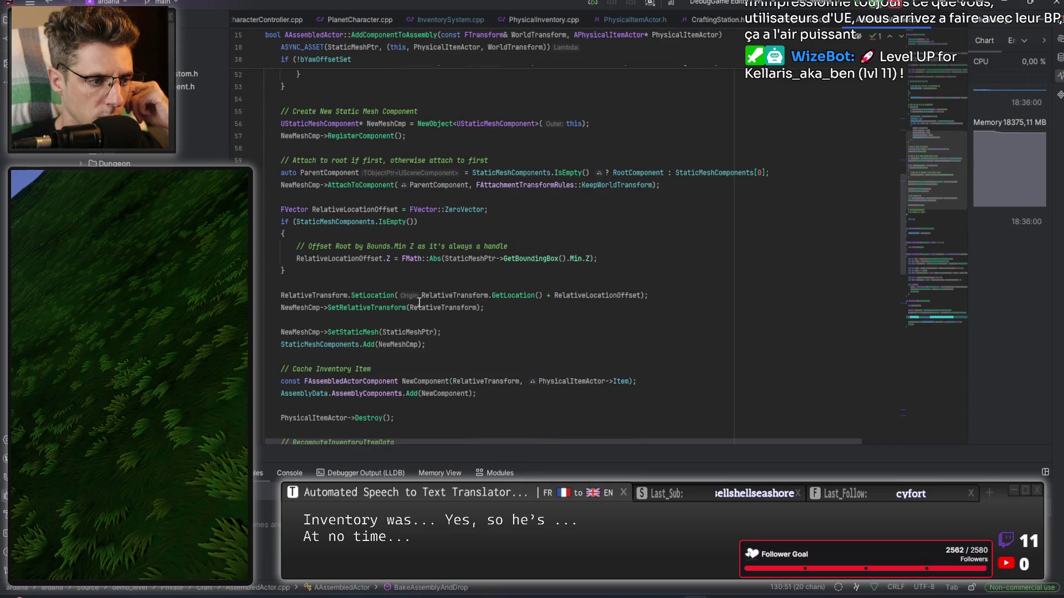
scroll(419, 303, "up", 8)
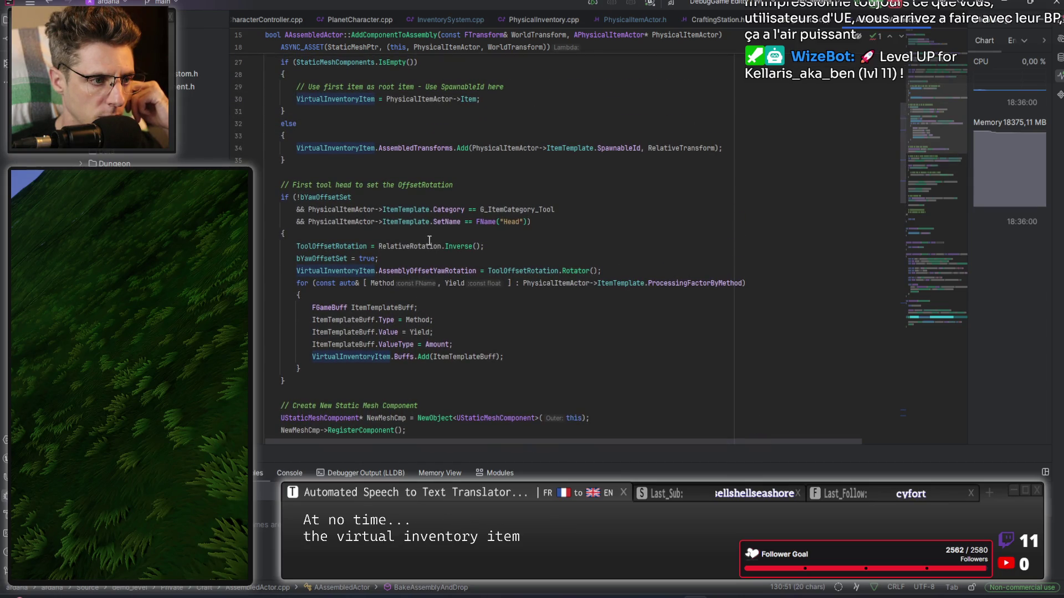
scroll(418, 200, "up", 1)
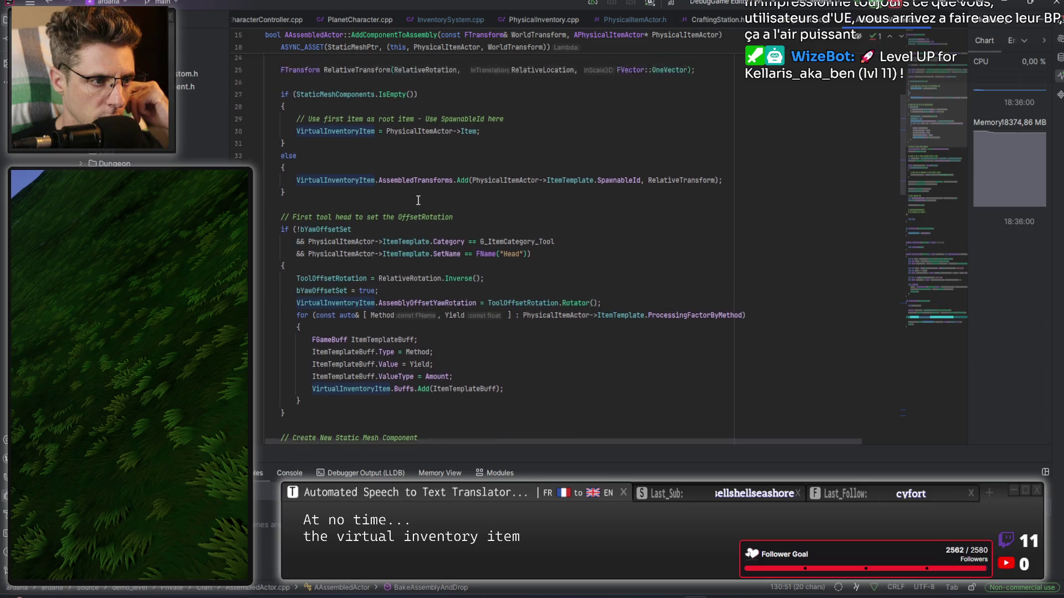
scroll(426, 283, "up", 4)
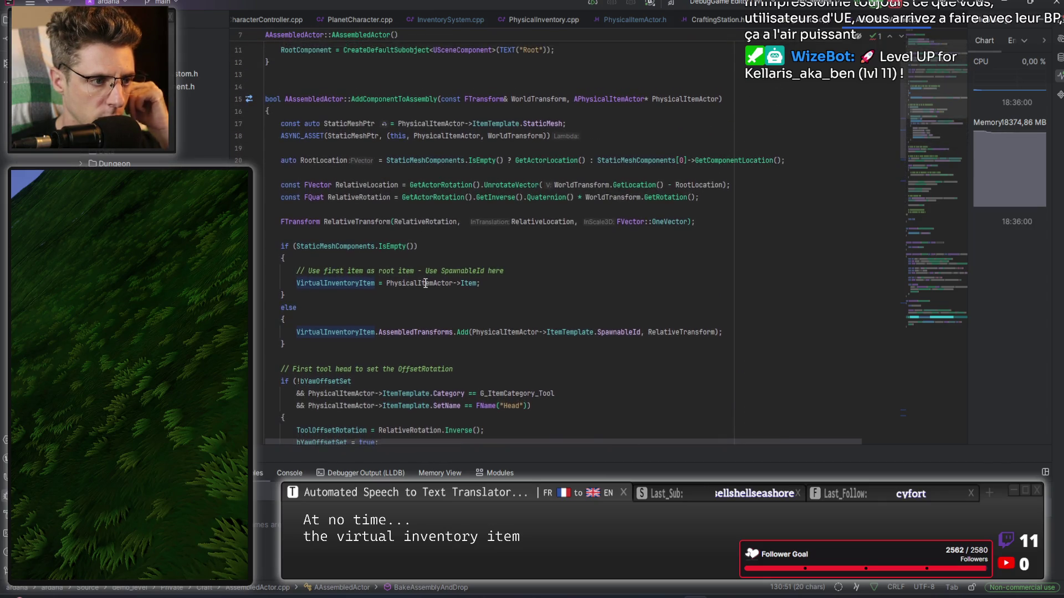
Select the copied Item member in AddComponentToAssembly, then bring up Unreal's tools data table
mouse_move(436, 286)
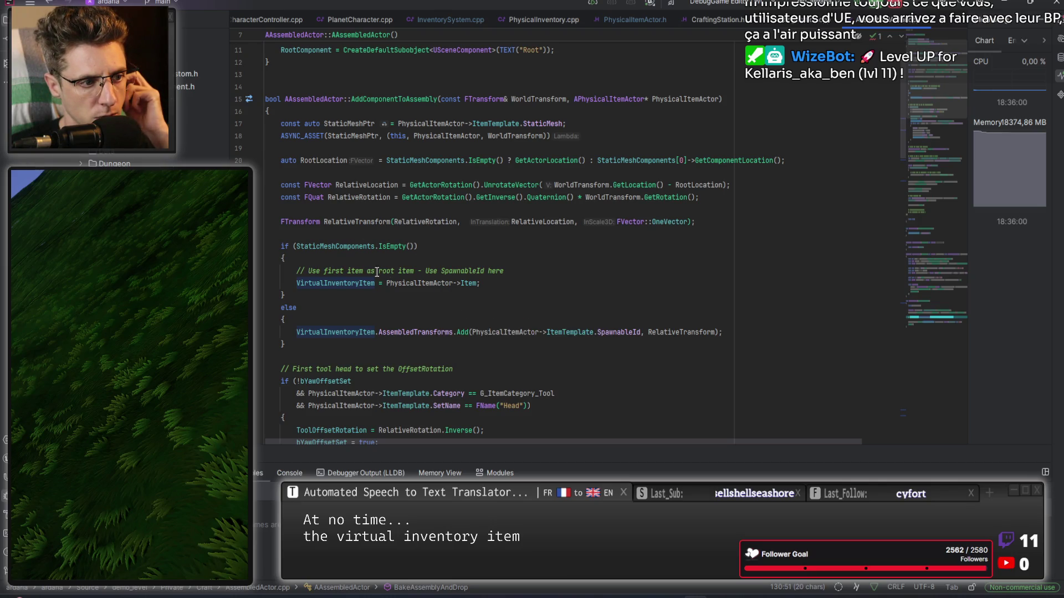
left_click(422, 283)
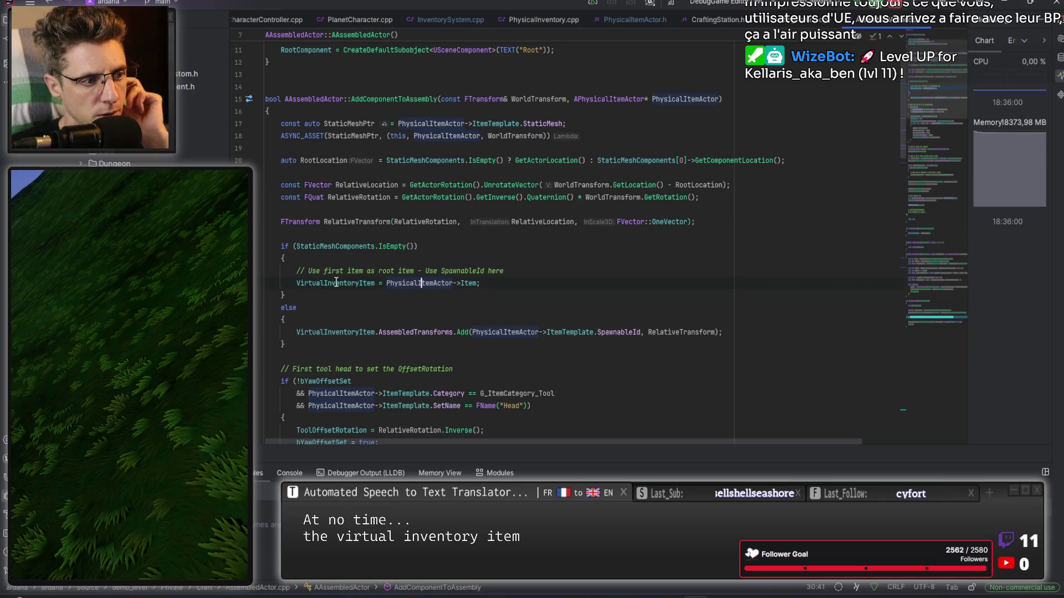
mouse_move(424, 283)
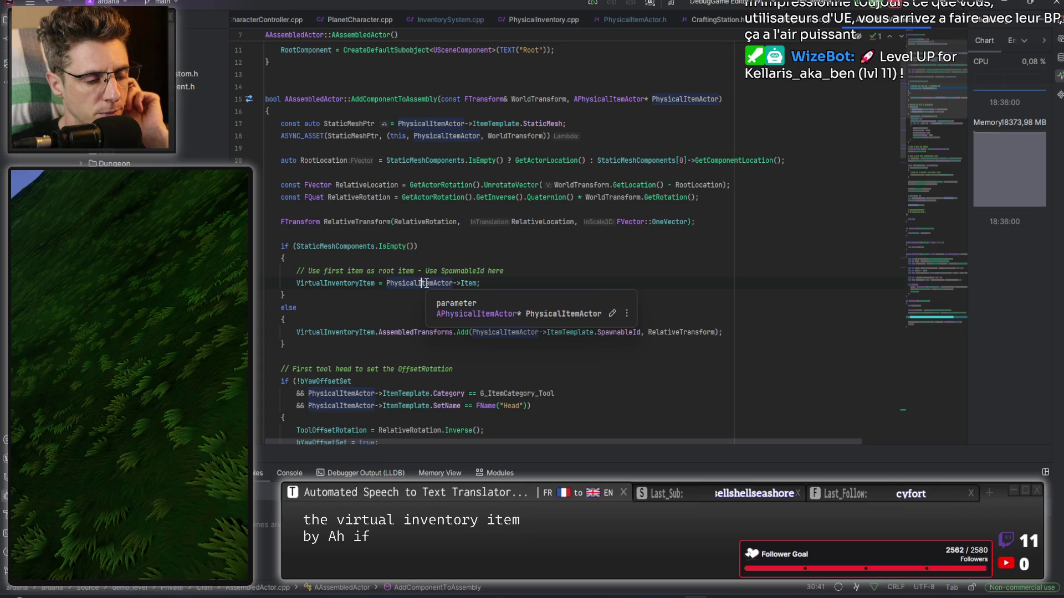
double_click(470, 283)
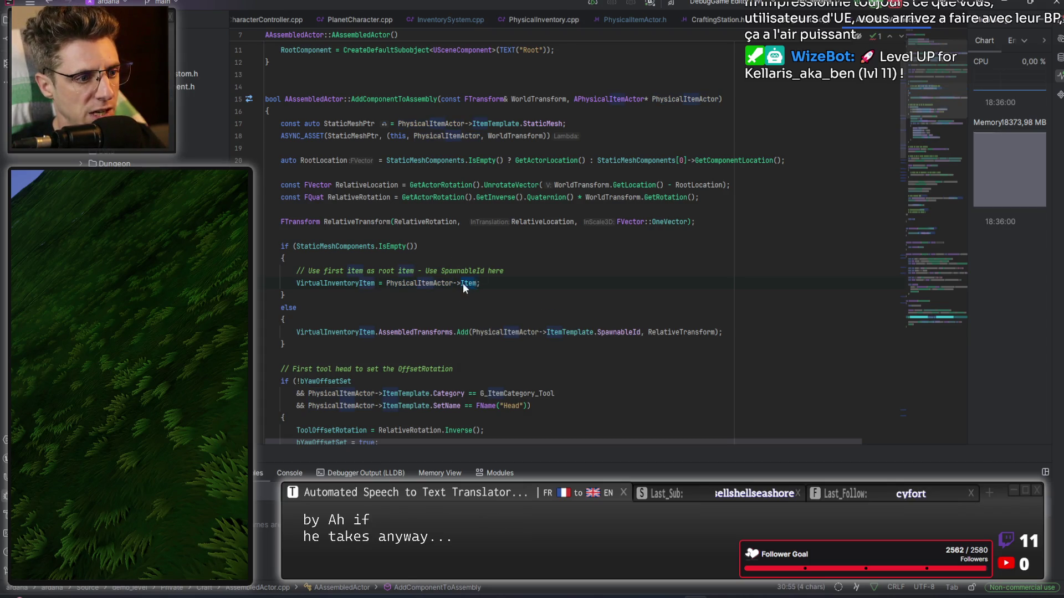
key("alt+Tab")
left_click(183, 15)
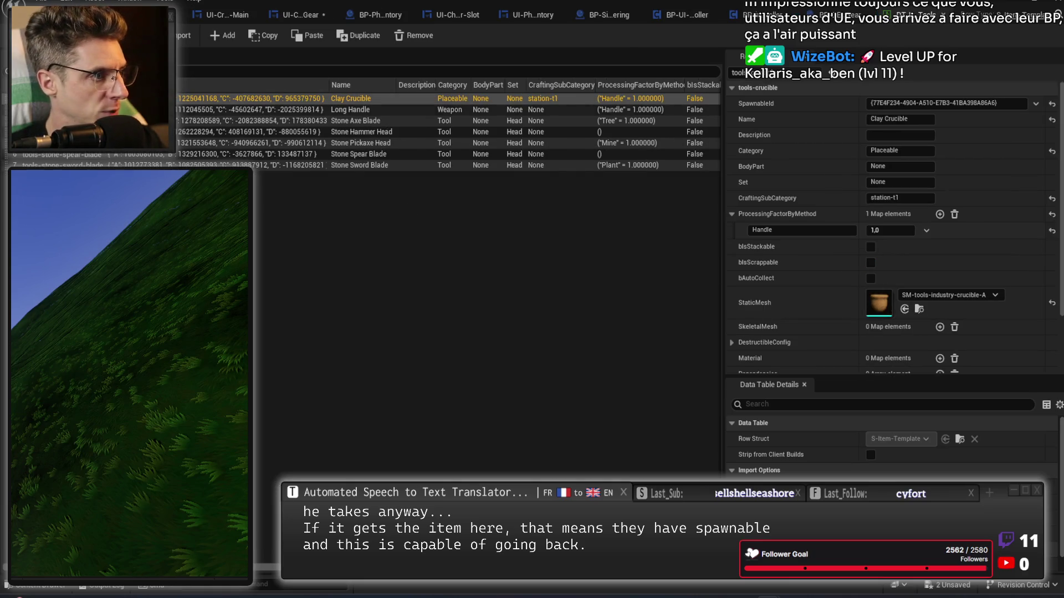
Select the Long Handle row to confirm its Weapon category, then return to the UI-CharacterGear graph
key("Down")
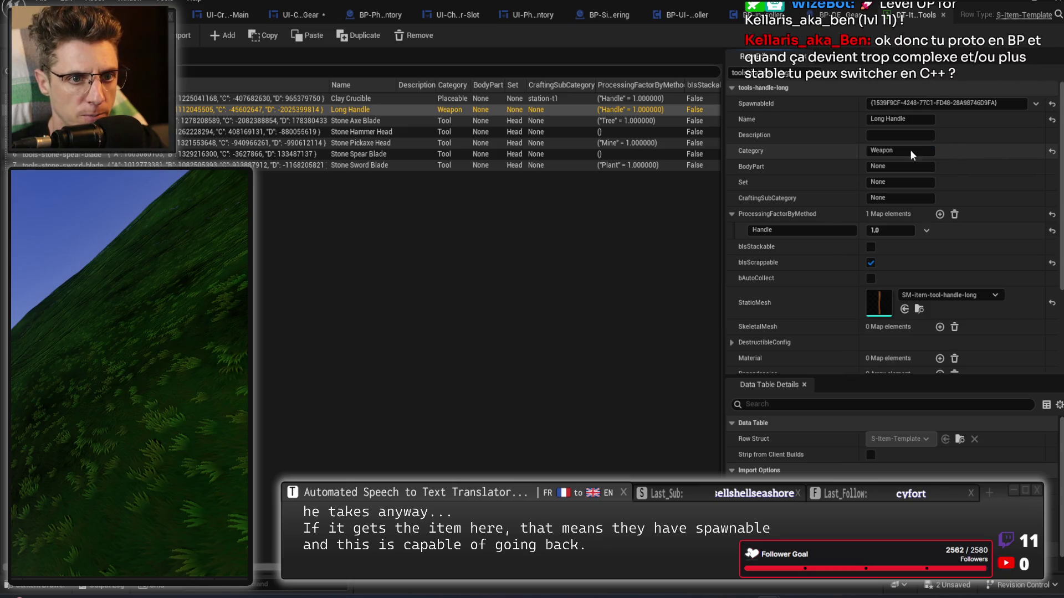
key("alt+Tab")
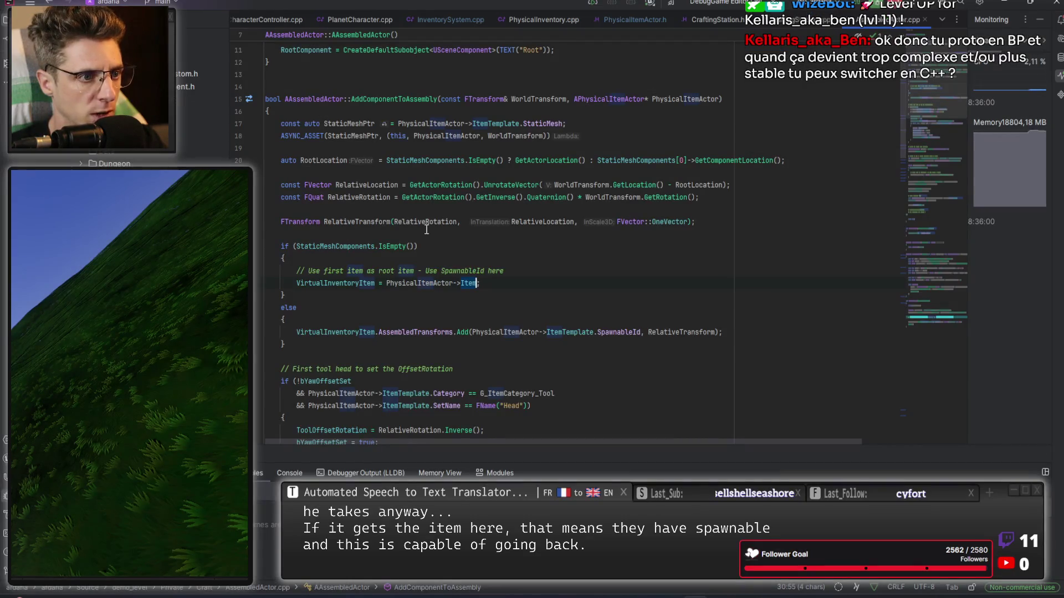
key("alt+Tab")
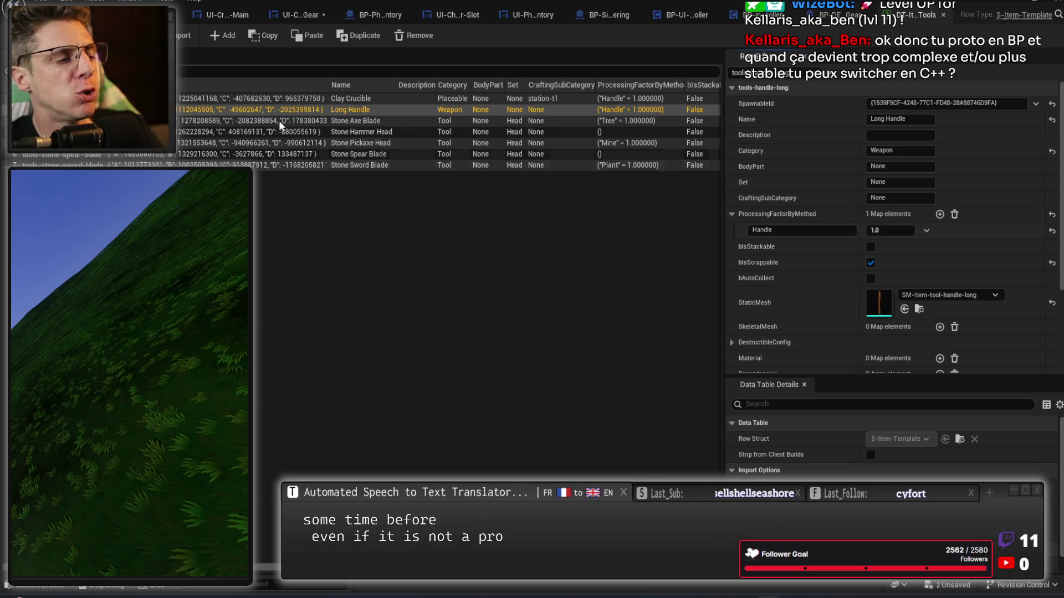
left_click(302, 16)
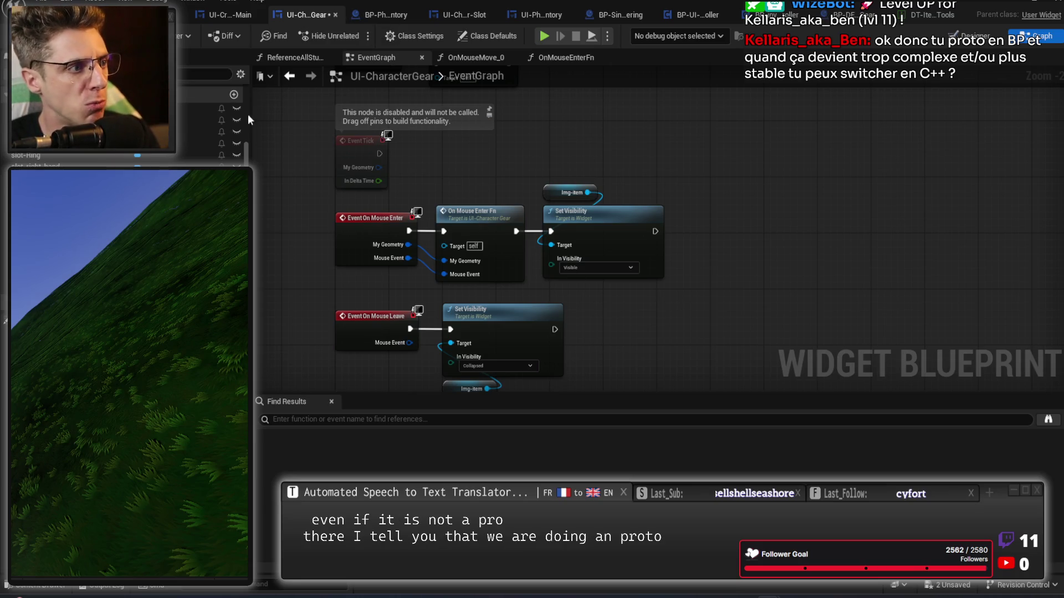
left_click(474, 56)
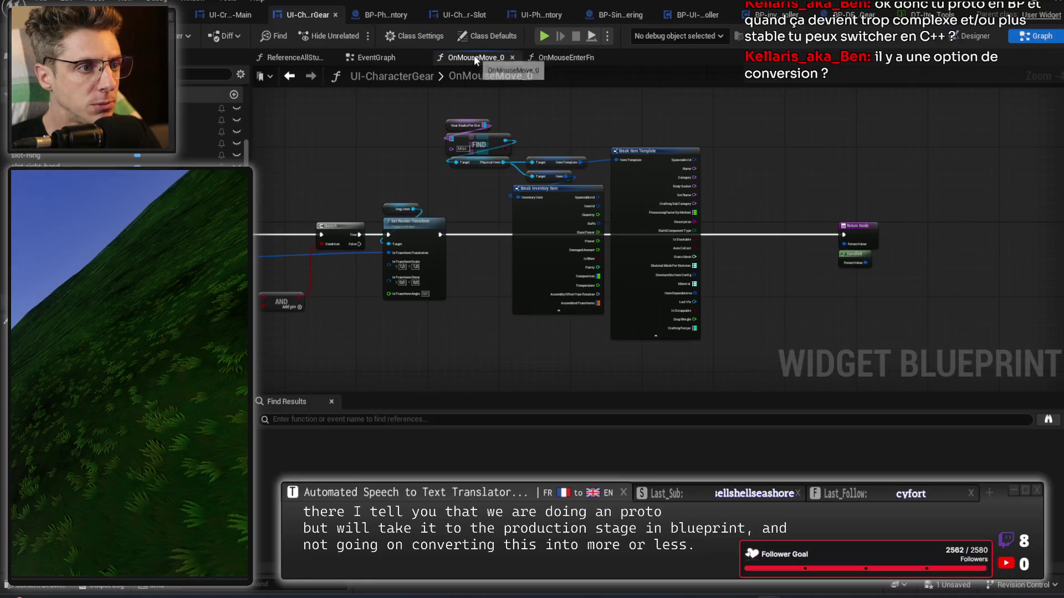
scroll(714, 221, "up", 3)
scroll(688, 261, "down", 1)
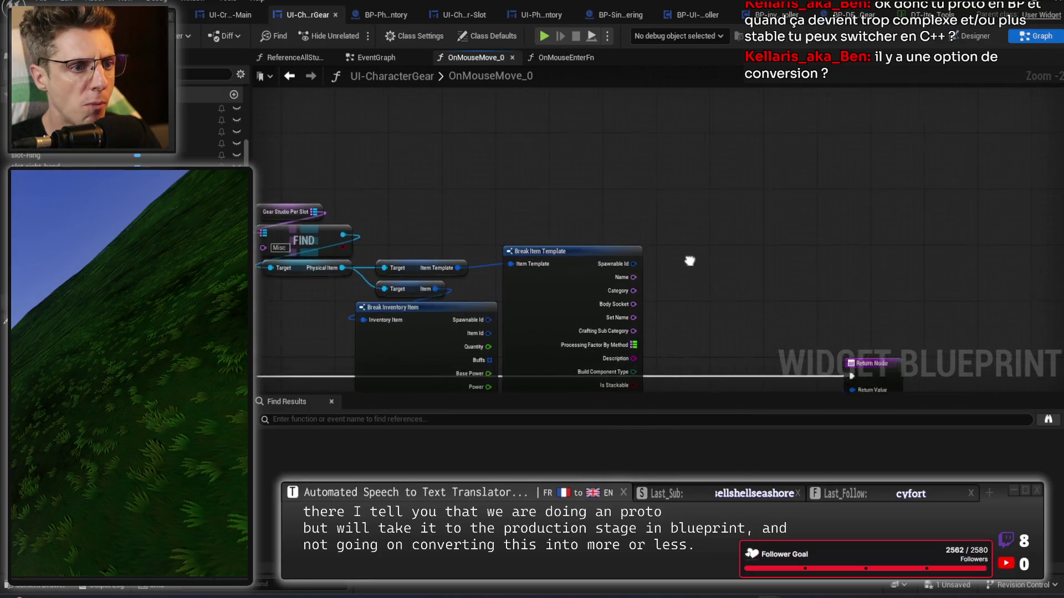
right_click(457, 144)
left_click(402, 138)
scroll(402, 139, "up", 2)
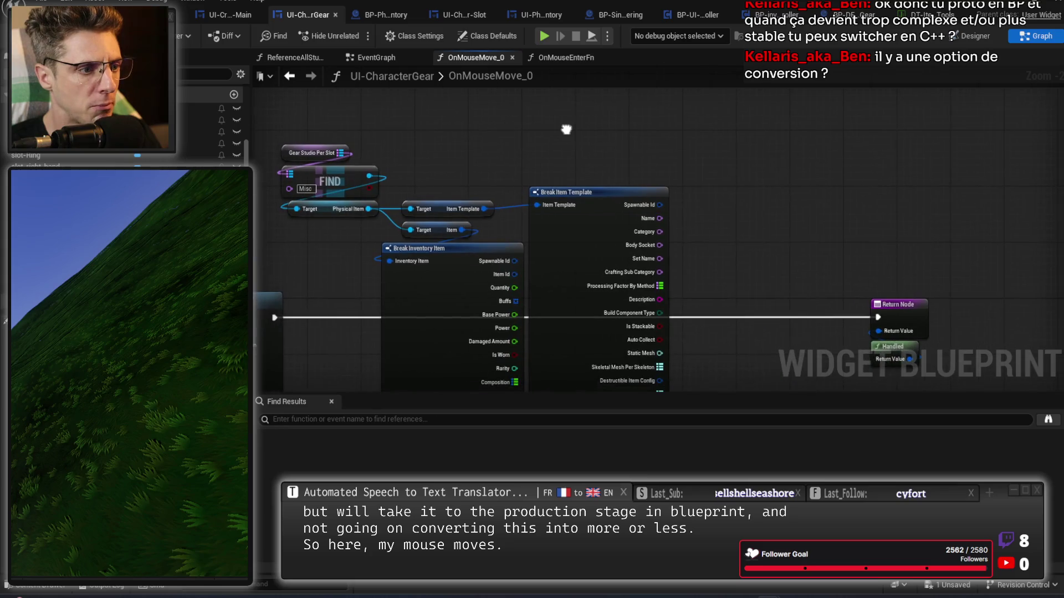
mouse_move(487, 169)
left_mouse_down()
mouse_move(473, 203)
mouse_move(478, 155)
mouse_move(468, 219)
left_mouse_up()
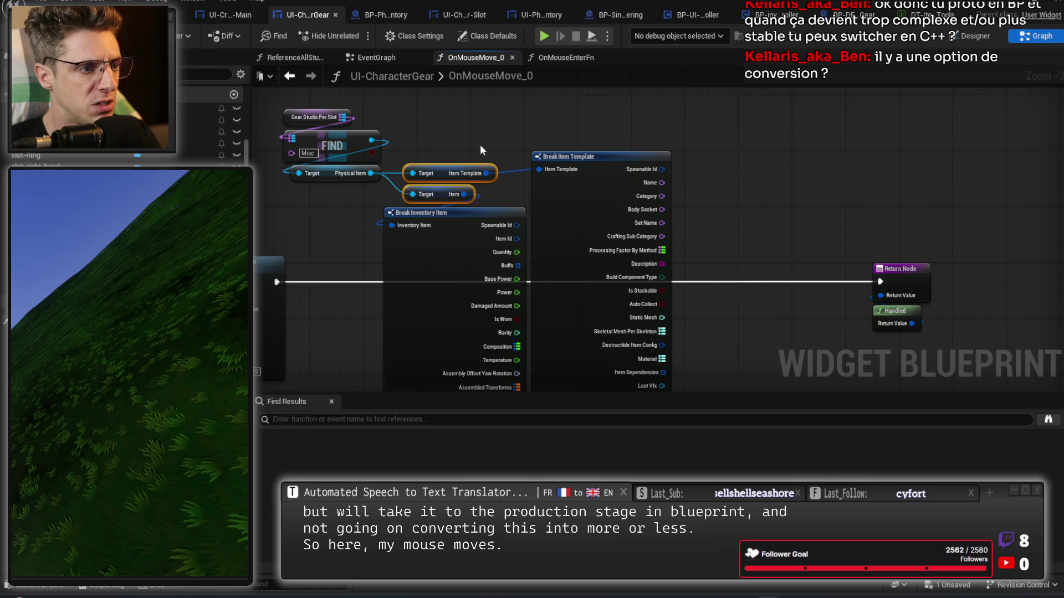
key("alt+Tab")
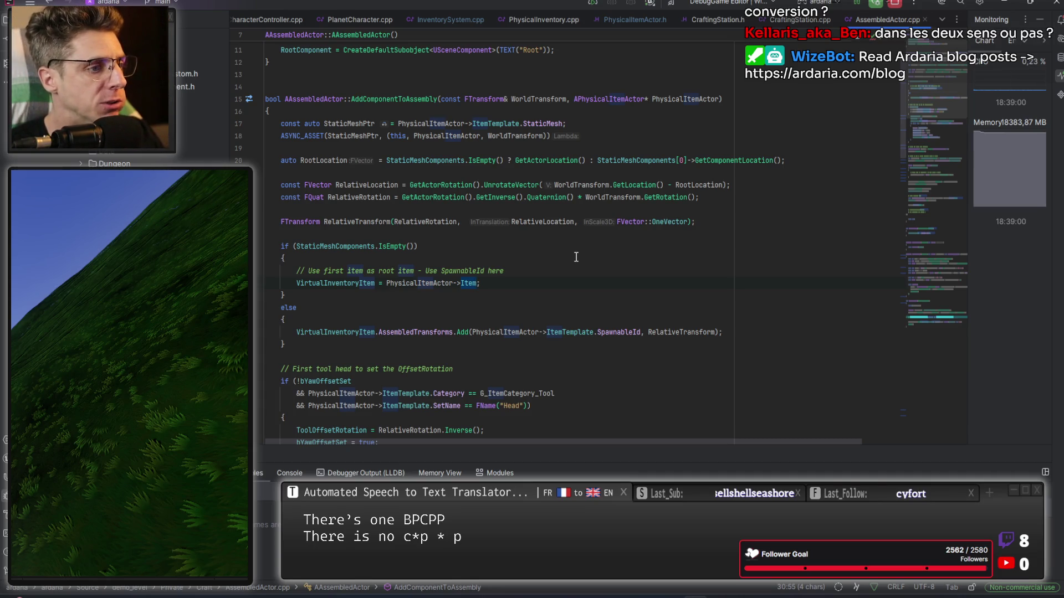
double_click(359, 283)
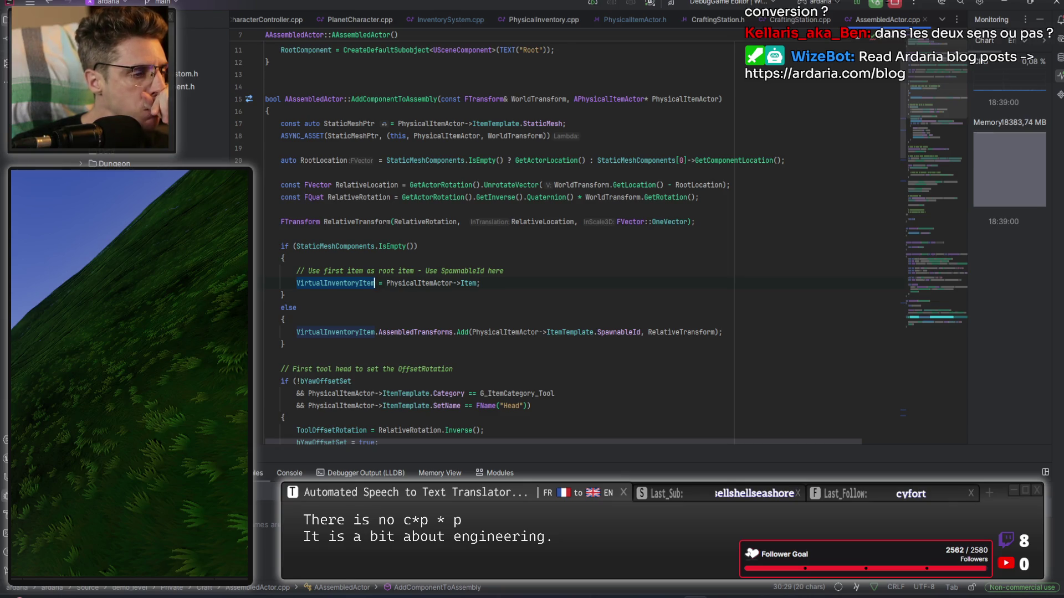
key("alt+Tab")
left_click_drag(566, 120, 553, 241)
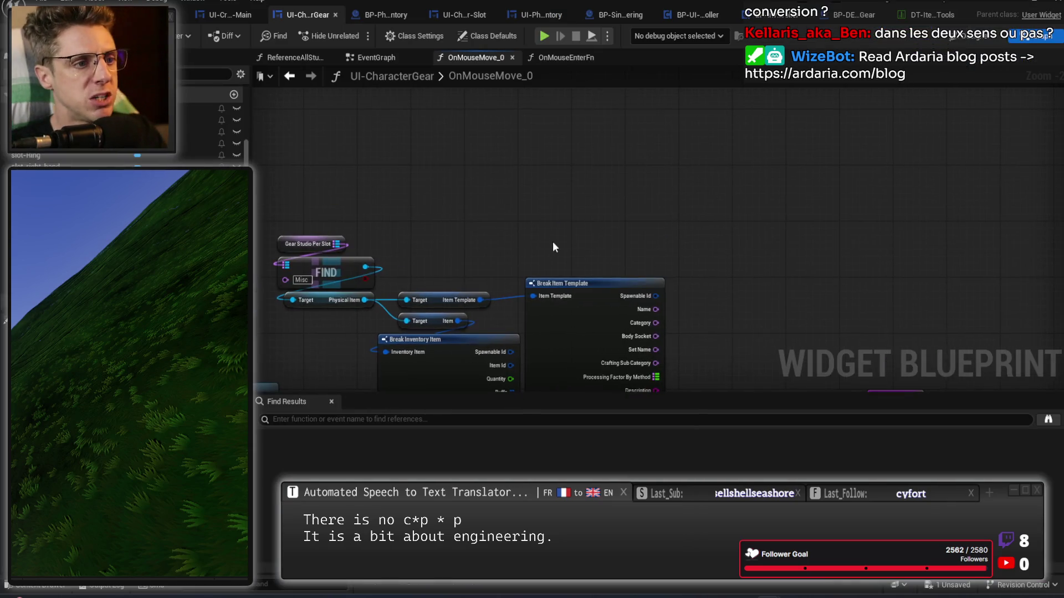
Add Get Inventory System, Get Item Cache By Id and a FIND lookup on the cache
right_click(546, 228)
type("get inve")
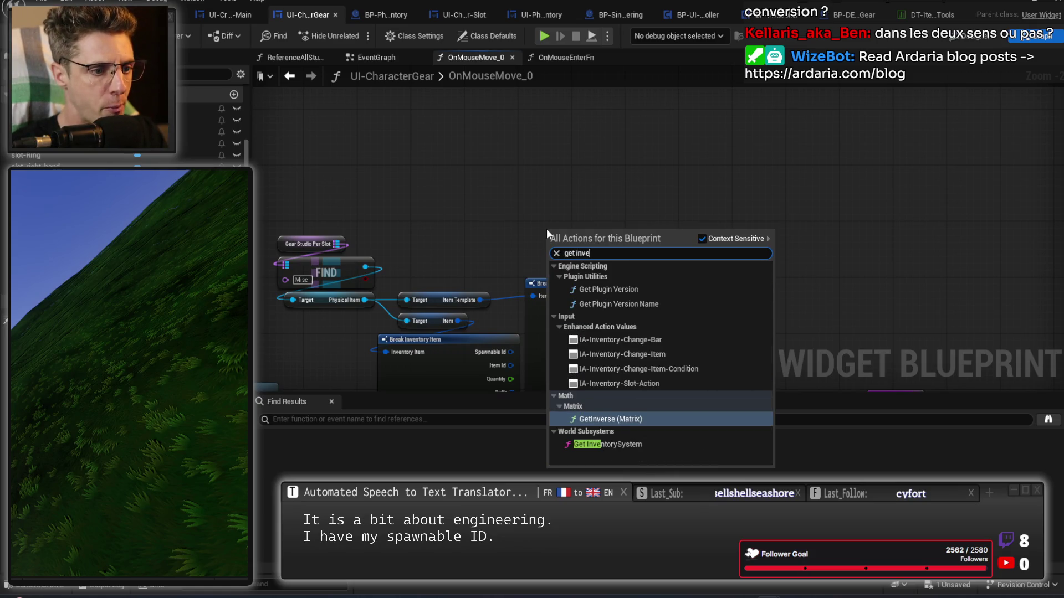
type("n")
key("Return")
mouse_move(563, 233)
left_mouse_down()
mouse_move(461, 135)
mouse_move(544, 208)
left_mouse_up()
type("item cache")
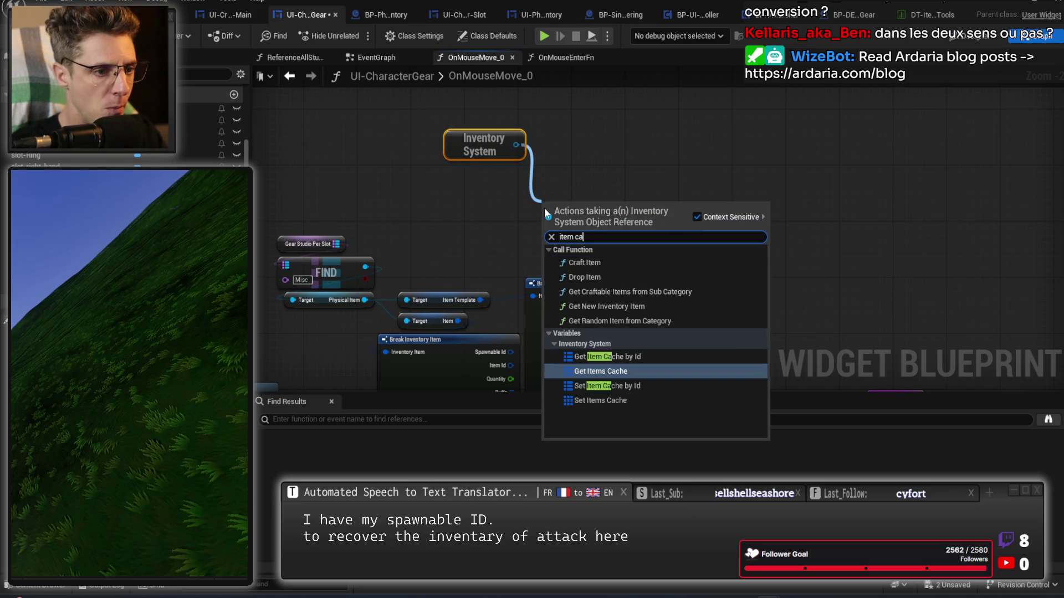
left_click(604, 274)
left_click_drag(628, 209, 665, 233)
type("find")
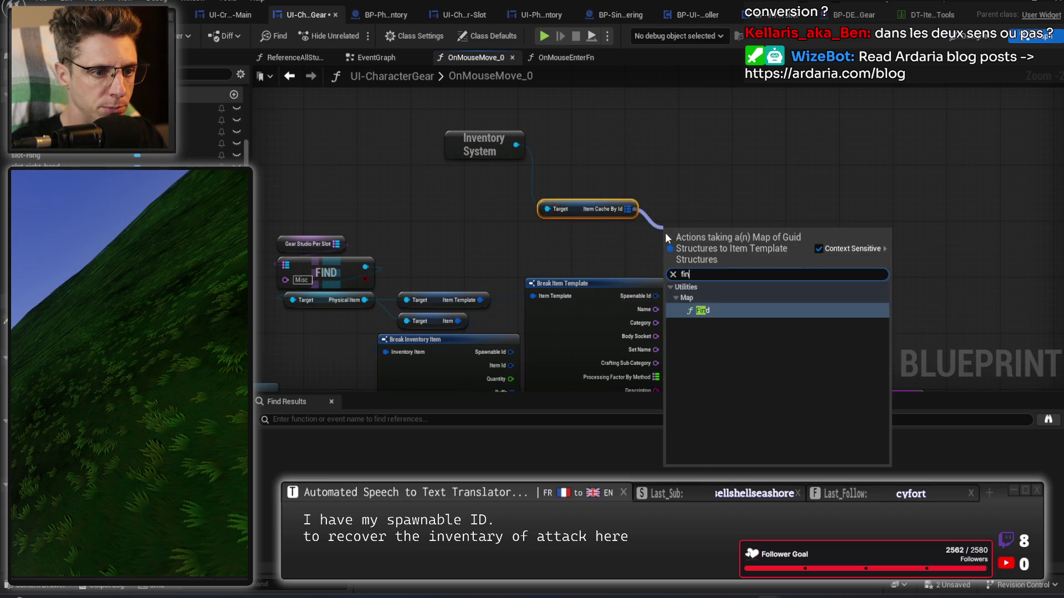
key("Return")
Wire Spawnable Id as the FIND key and the FIND result into Break Item Template
mouse_move(511, 353)
left_mouse_down()
mouse_move(666, 248)
mouse_move(580, 111)
mouse_move(452, 192)
mouse_move(601, 96)
left_mouse_up()
key("Delete")
key("ctrl+z")
key("ctrl+z")
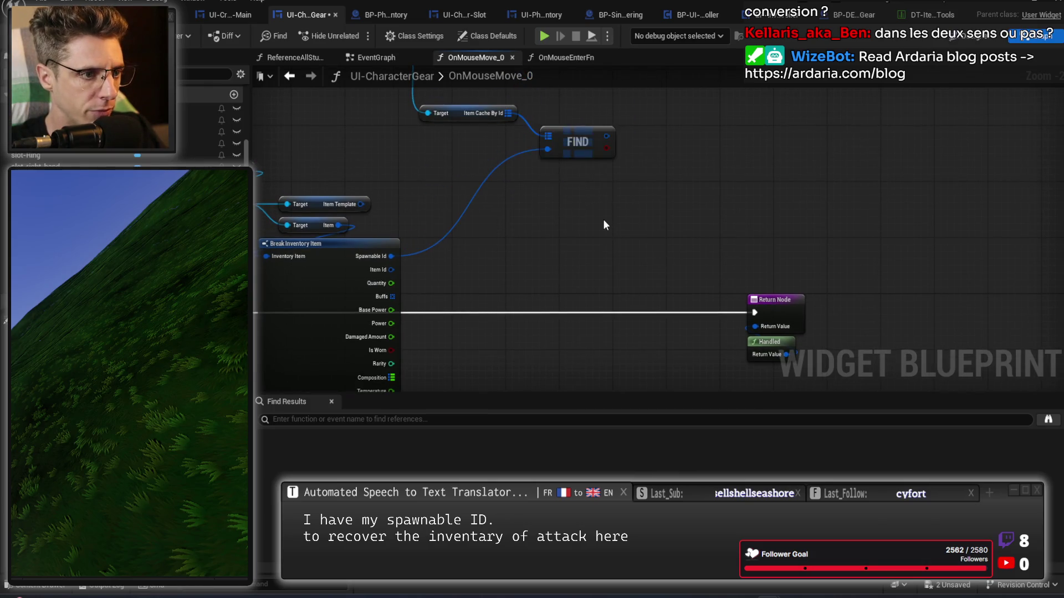
key("ctrl+z")
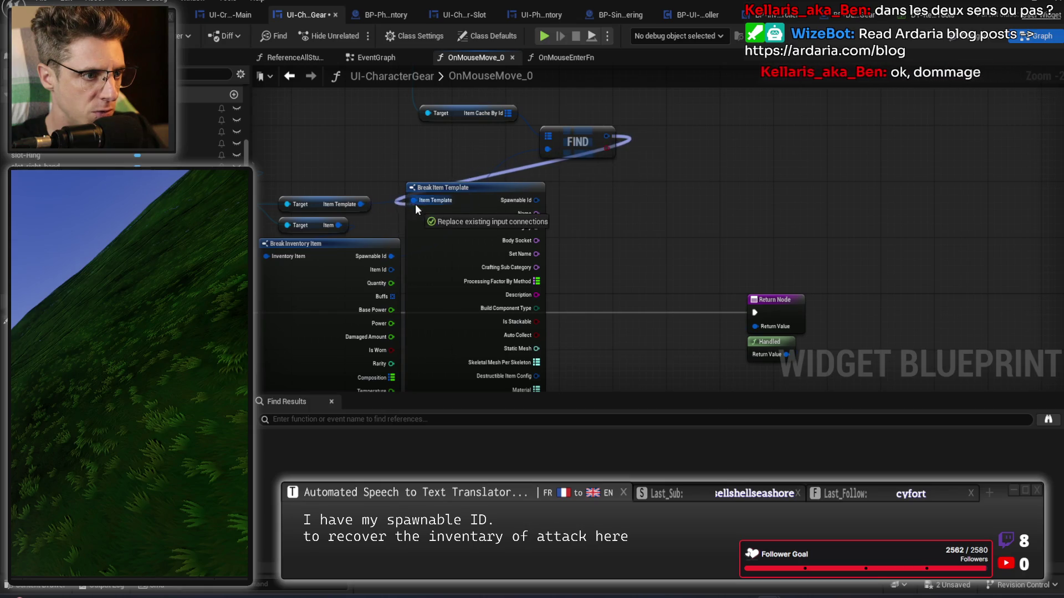
mouse_move(469, 232)
left_mouse_down()
mouse_move(675, 190)
mouse_move(670, 168)
mouse_move(668, 297)
mouse_move(612, 230)
mouse_move(699, 165)
left_mouse_up()
mouse_move(602, 209)
left_mouse_down()
mouse_move(508, 279)
mouse_move(462, 271)
left_mouse_up()
Add a reroute and a Print String on the exec line, printing the item's Category
double_click(588, 302)
left_click_drag(589, 301, 606, 274)
type("pr")
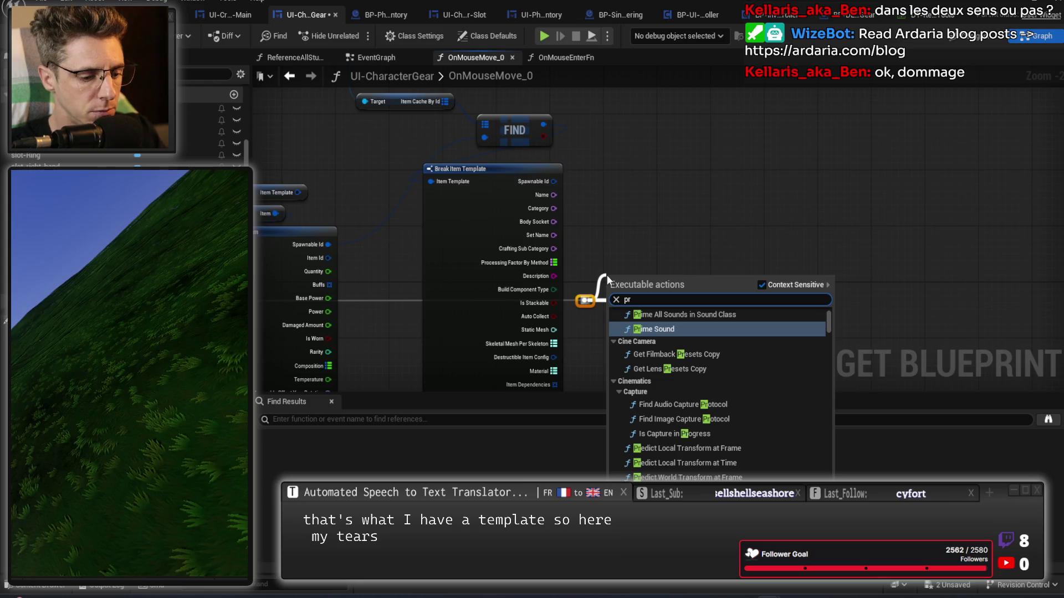
type("int")
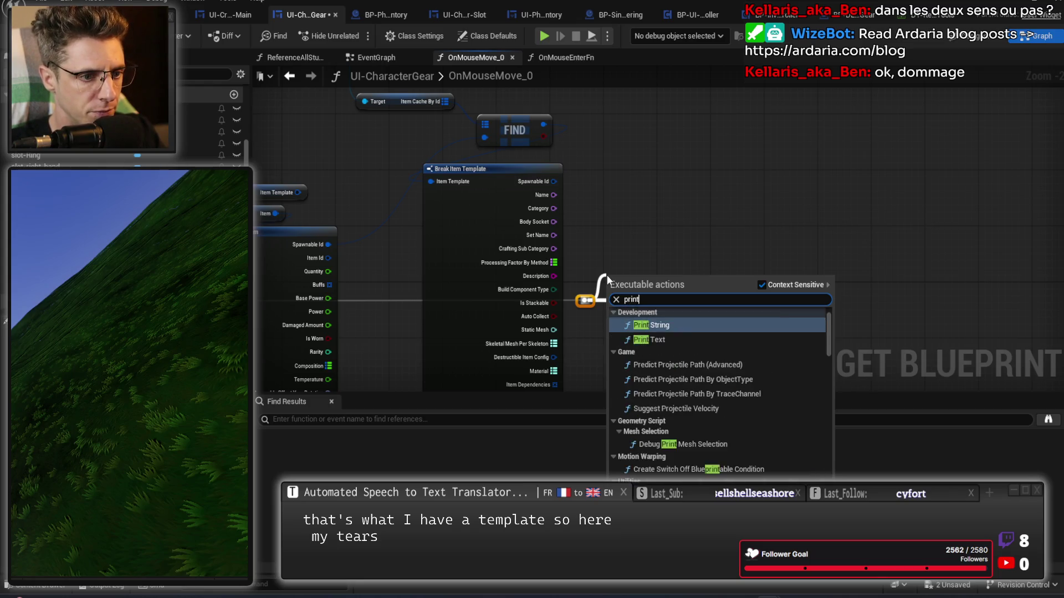
key("Return")
left_click_drag(553, 209, 612, 308)
Hide unconnected pins on Break Item Template and Break Inventory Item, and delete the Item Template getter
left_click(473, 274)
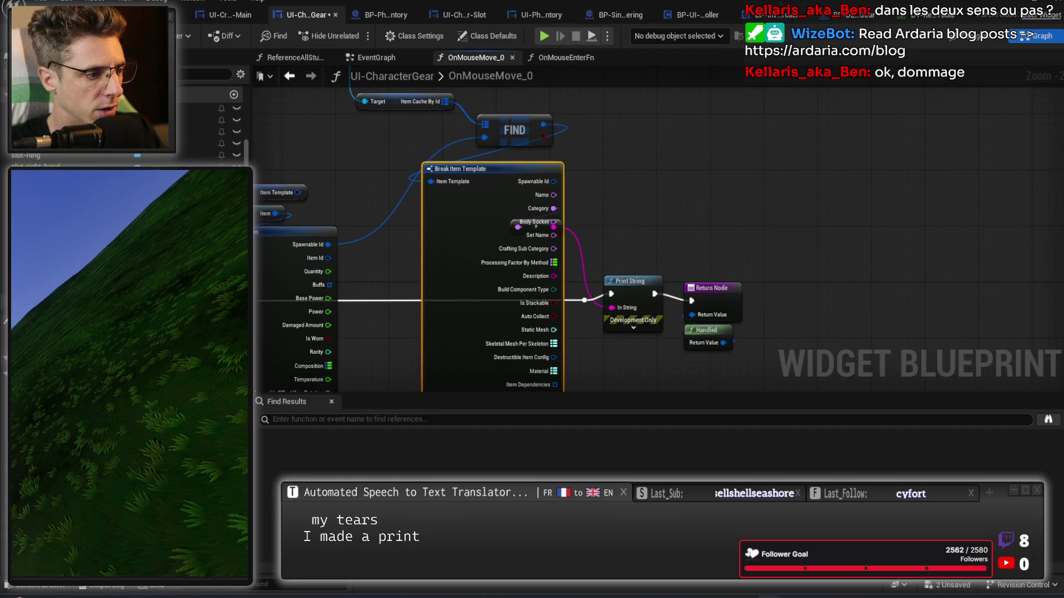
key("ctrl+h")
left_click_drag(449, 247, 663, 154)
left_click(468, 251)
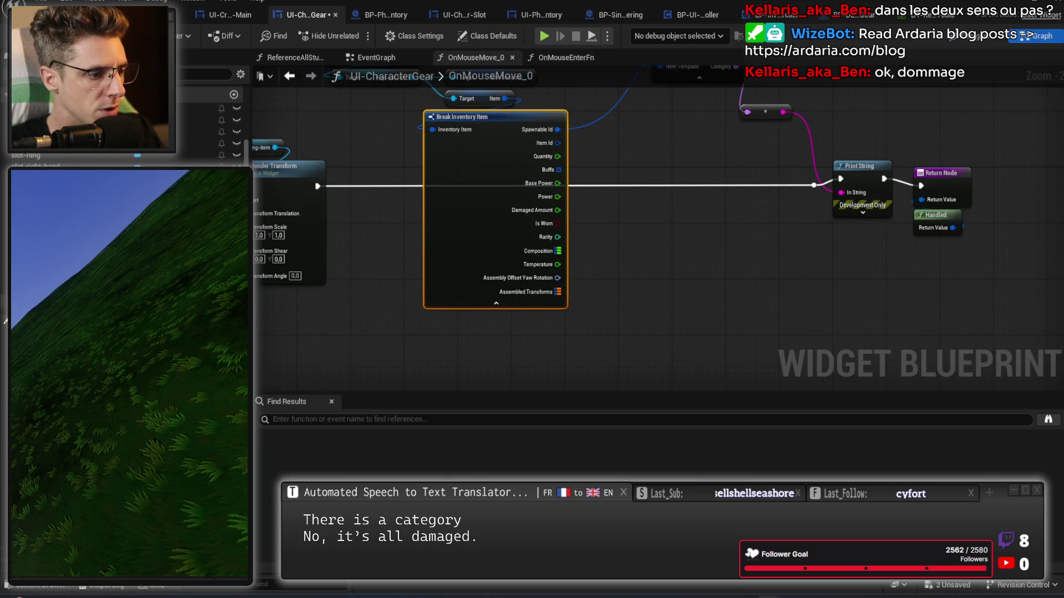
key("ctrl+h")
left_click_drag(528, 157, 558, 302)
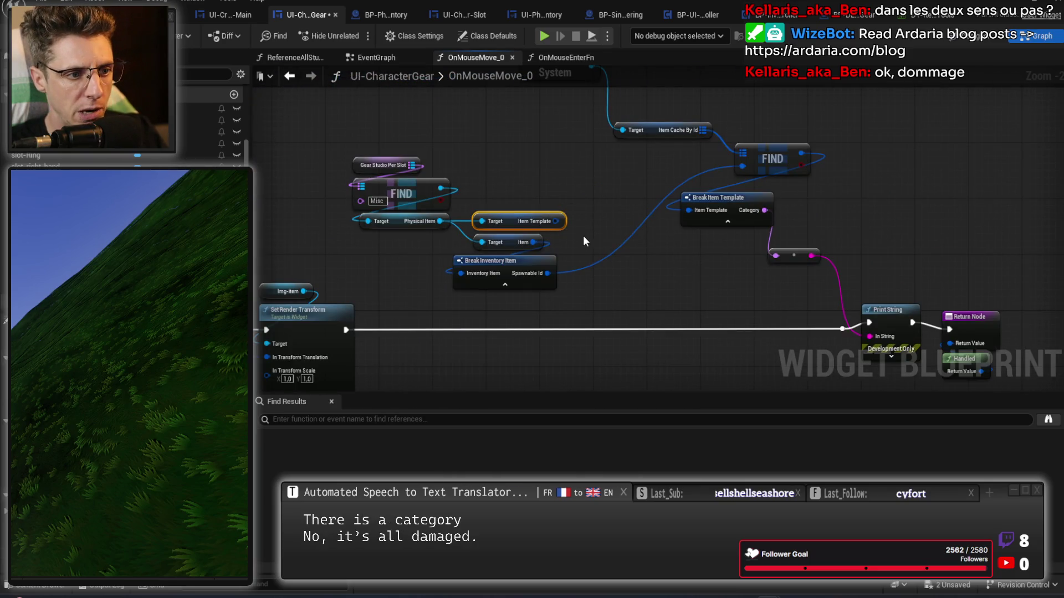
key("Delete")
Pack the Inventory System, Item Cache By Id, FIND and Break Item Template nodes tightly together
left_click_drag(547, 216, 451, 291)
mouse_move(501, 260)
left_mouse_down()
mouse_move(527, 202)
mouse_move(508, 194)
left_mouse_up()
left_click(550, 271)
mouse_move(557, 260)
left_mouse_down()
mouse_move(621, 185)
mouse_move(527, 128)
mouse_move(478, 151)
left_mouse_up()
left_click(532, 103, "ctrl")
left_click(677, 219)
left_click_drag(708, 178, 561, 185)
left_click_drag(688, 228, 680, 184)
scroll(760, 209, "down", 1)
mouse_move(760, 209)
left_mouse_down()
mouse_move(702, 316)
mouse_move(527, 118)
left_mouse_up()
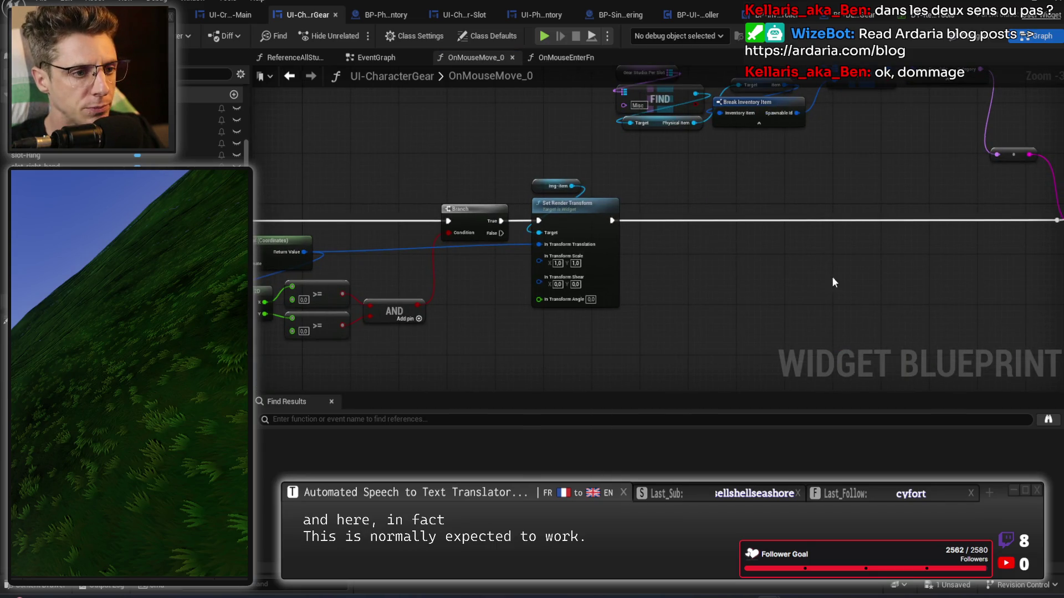
left_click_drag(865, 267, 576, 153)
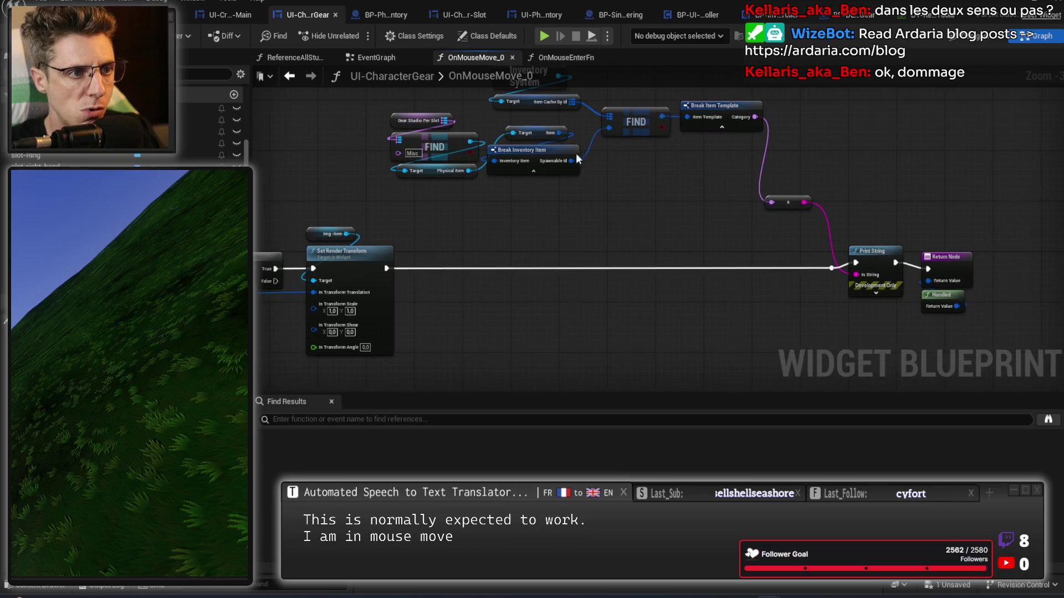
left_click(545, 36)
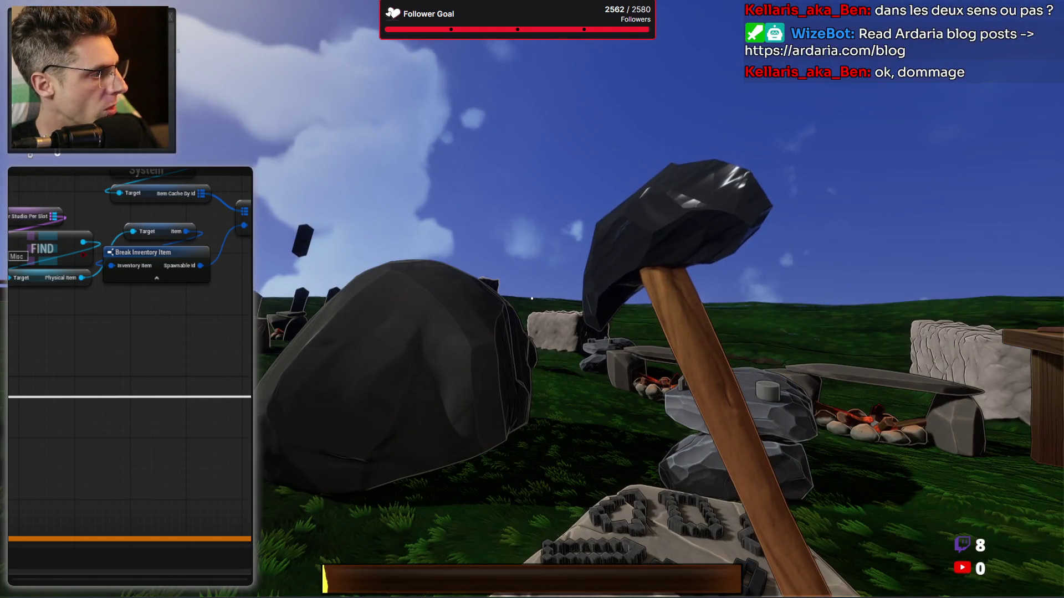
In the running game, swing the hammer, open the inventory, equip the stick in the right hand, then stop
left_click(531, 299)
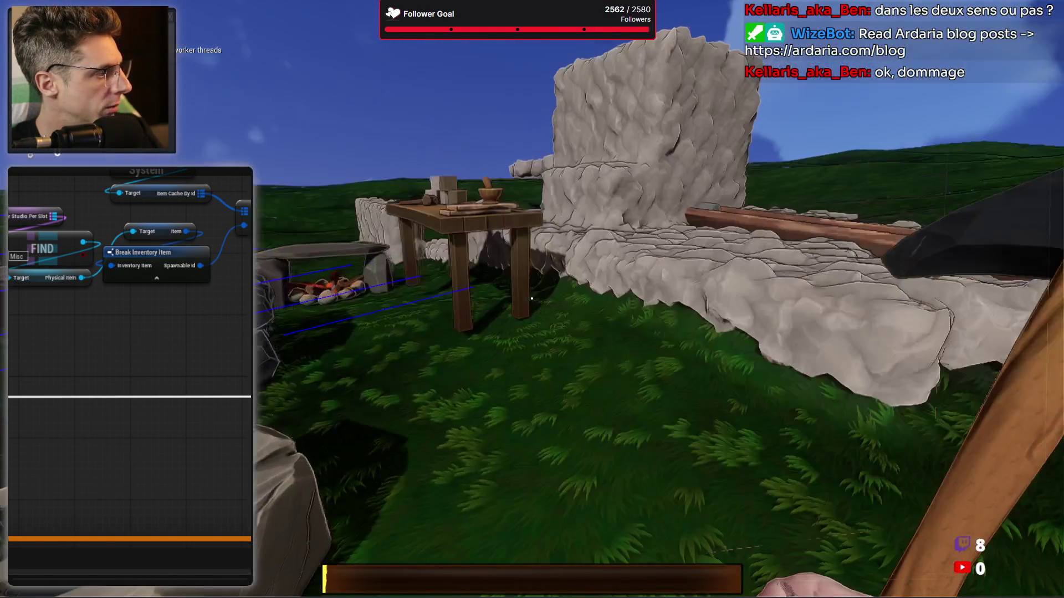
key("Tab")
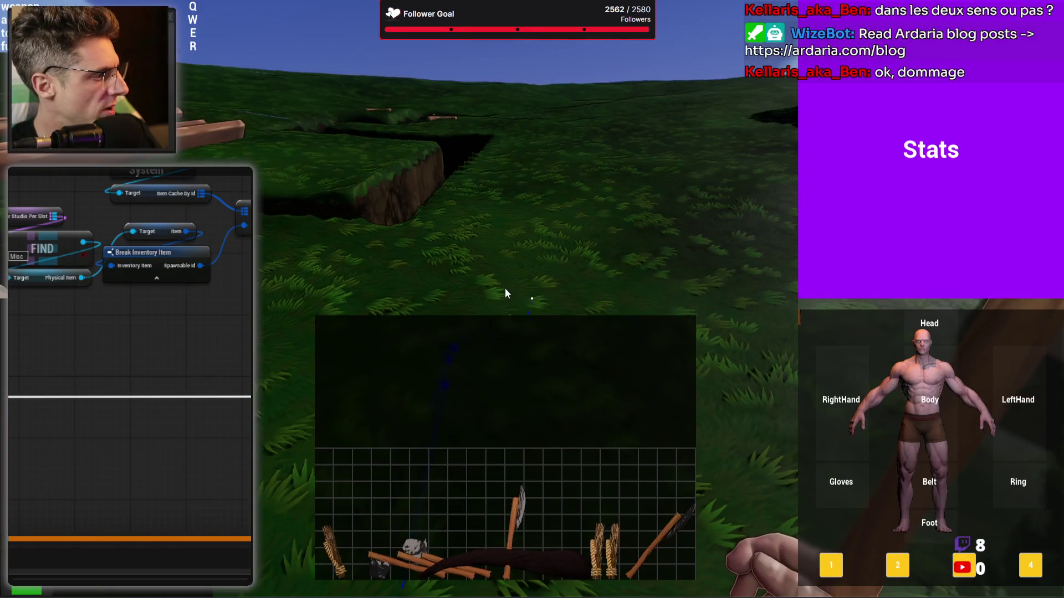
left_click(885, 384)
key("Escape")
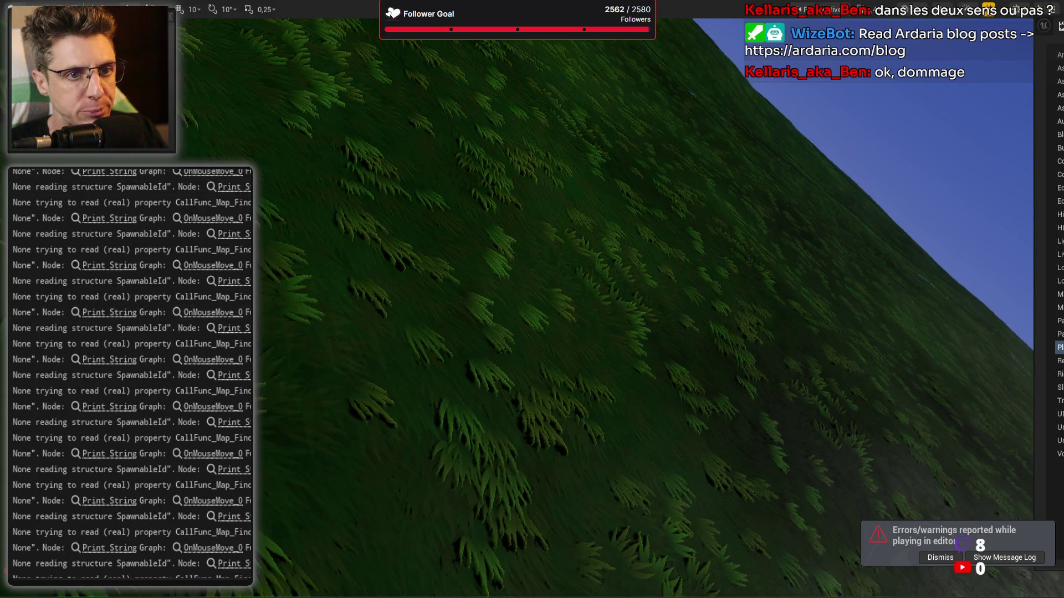
Jump from the error log to OnMouseMove_0 and add a Branch on the execution wire
left_click(110, 407)
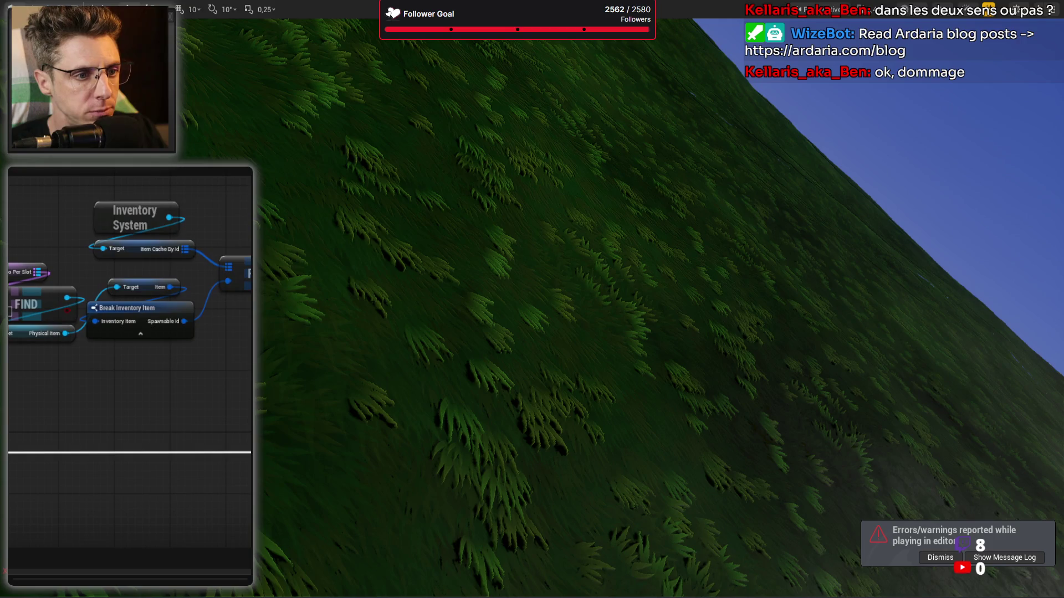
mouse_move(251, 452)
left_mouse_down()
mouse_move(185, 410)
mouse_move(283, 407)
mouse_move(343, 388)
left_mouse_up()
type("bra")
key("Return")
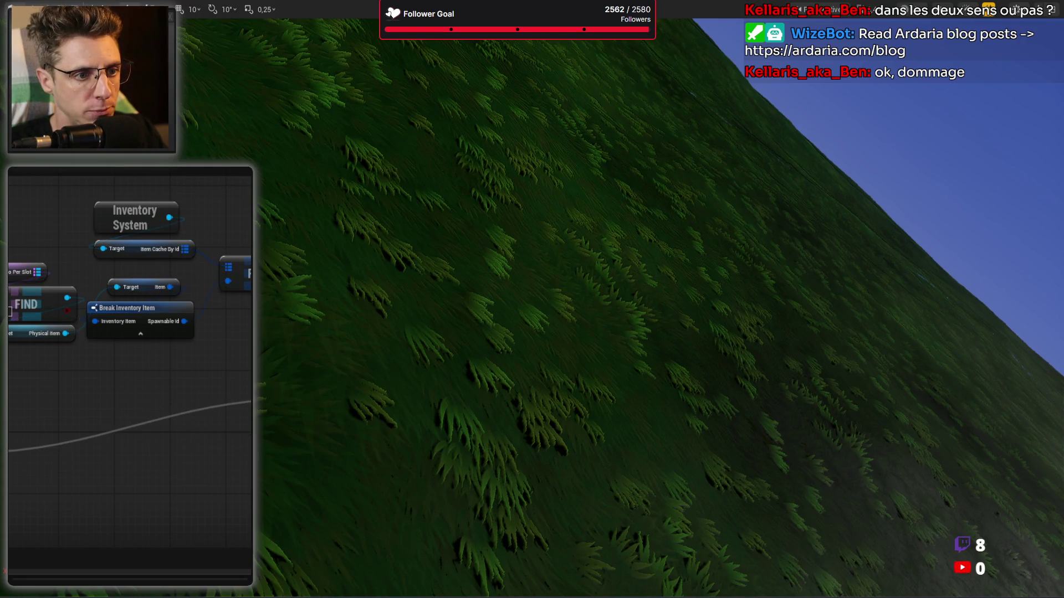
Convert the Physical Item getter to a validated get and route Is Valid onward
scroll(29, 370, "up", 2)
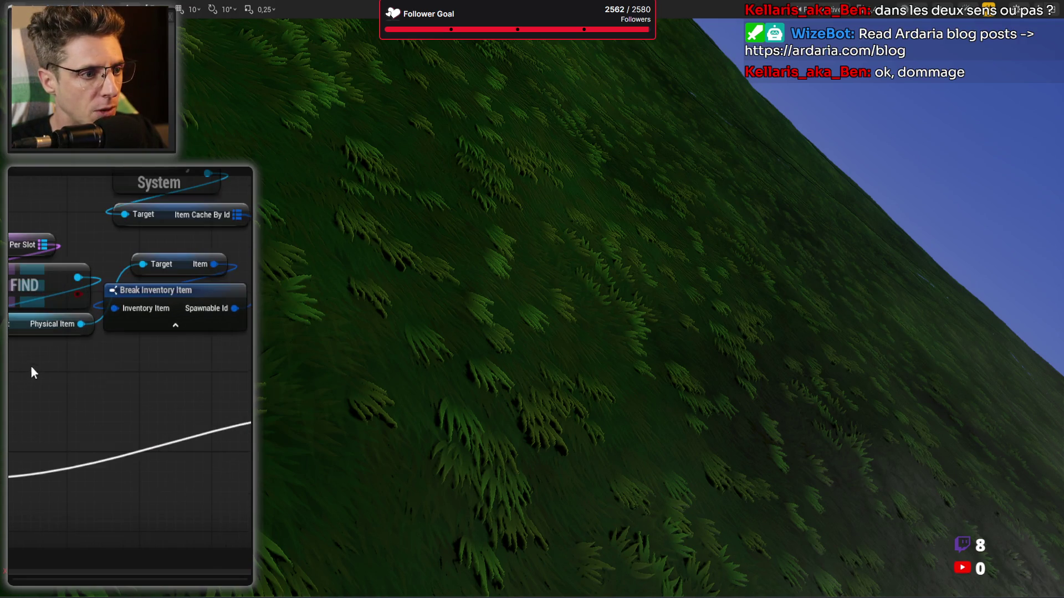
right_click(82, 324)
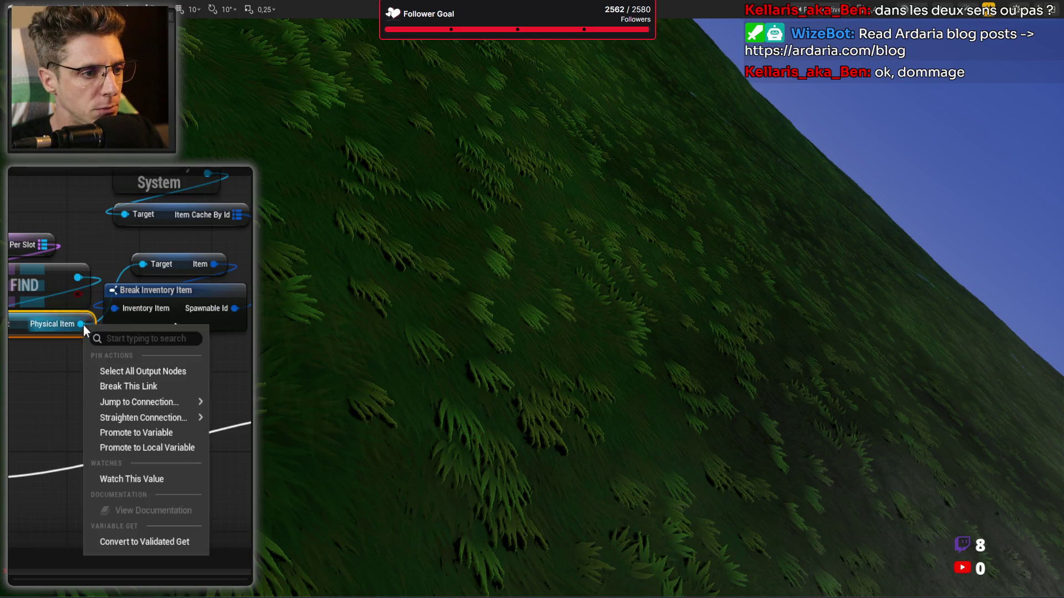
left_click(148, 543)
left_click_drag(75, 287, 112, 411)
mouse_move(11, 450)
left_mouse_down()
mouse_move(69, 424)
mouse_move(61, 428)
left_mouse_up()
mouse_move(149, 429)
left_mouse_down()
mouse_move(250, 417)
mouse_move(251, 428)
left_mouse_up()
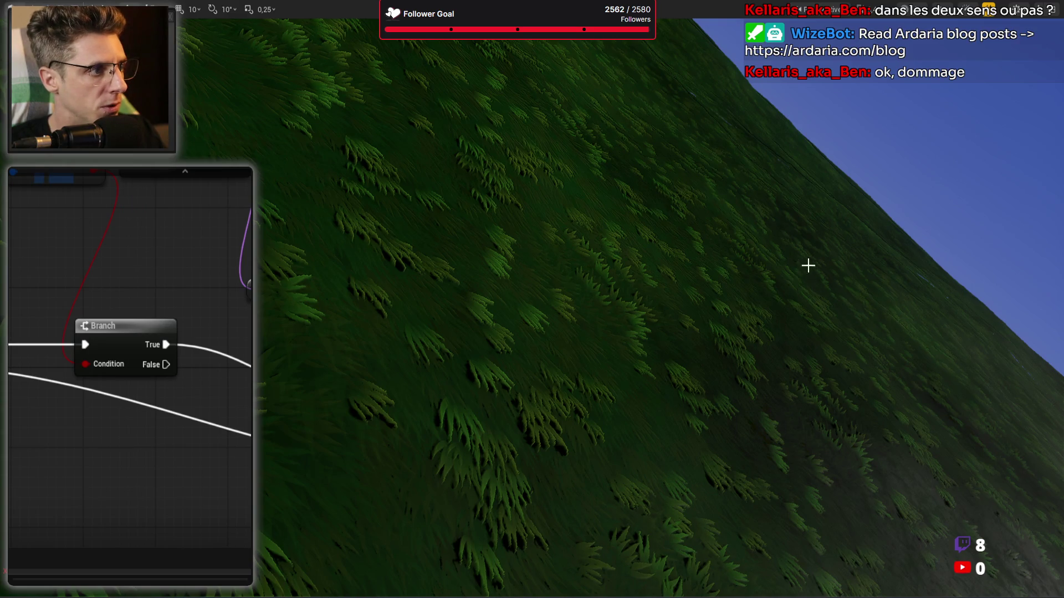
key("Escape")
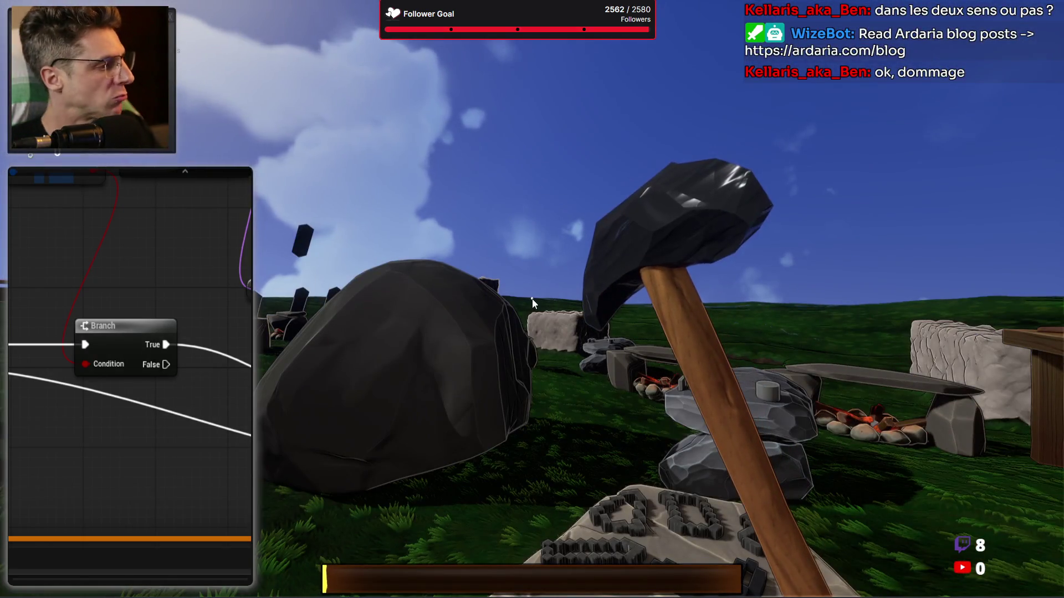
In the running game, drag the axe into the RightHand slot and onto the character's body
key("i")
mouse_move(464, 534)
left_mouse_down()
mouse_move(621, 207)
mouse_move(772, 370)
mouse_move(905, 407)
mouse_move(899, 468)
mouse_move(912, 431)
mouse_move(978, 417)
mouse_move(959, 411)
mouse_move(939, 451)
mouse_move(943, 472)
mouse_move(964, 474)
left_mouse_up()
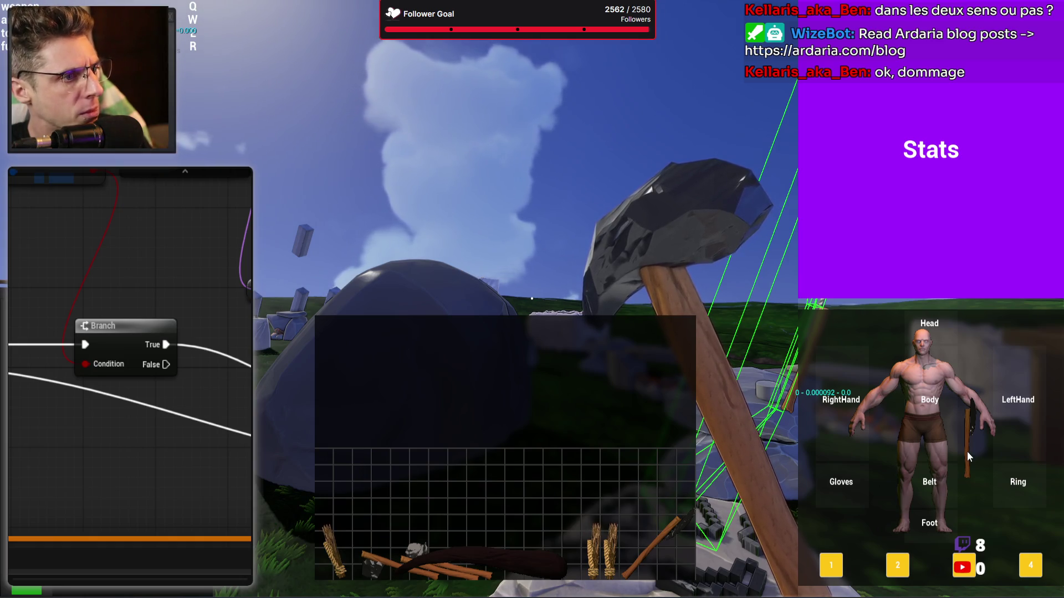
mouse_move(966, 451)
left_mouse_down()
mouse_move(923, 448)
mouse_move(773, 395)
left_mouse_up()
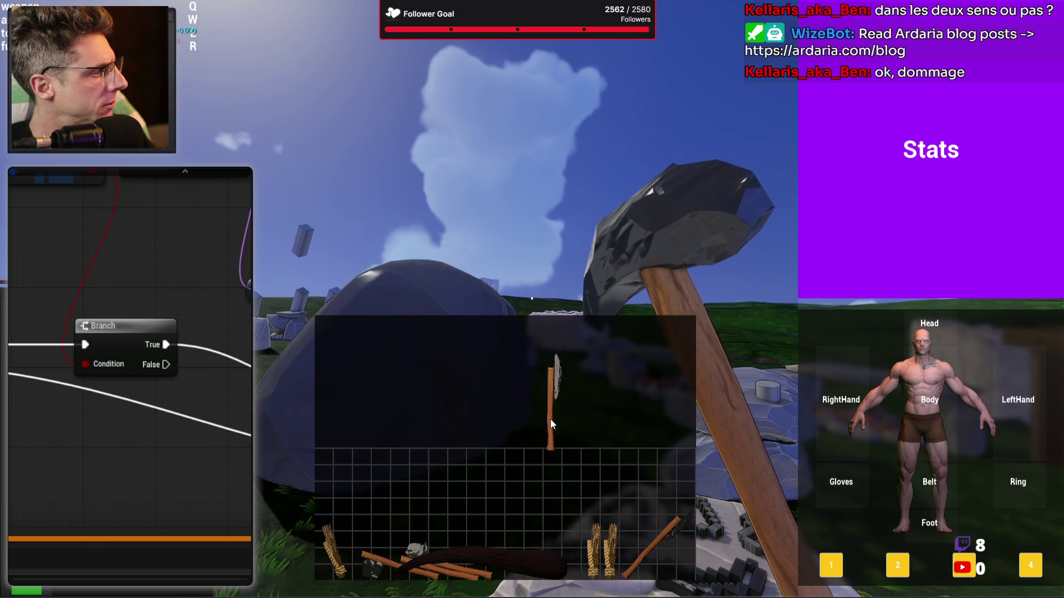
key("Tab")
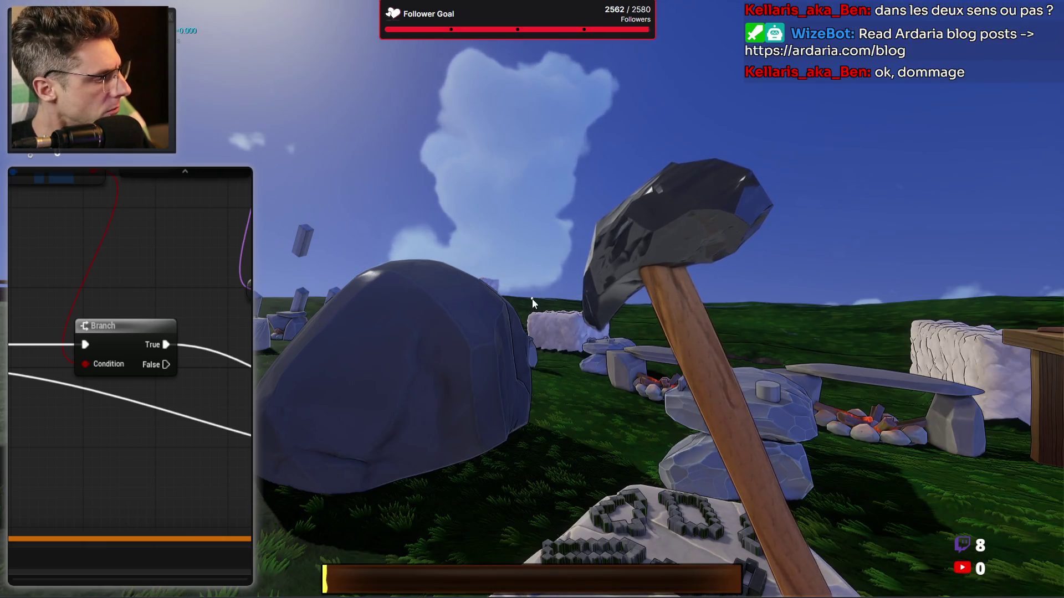
key("Tab")
Drop a stick into the world, shuffle the axe and bow, then stop the play session
mouse_move(493, 523)
left_mouse_down()
mouse_move(469, 409)
mouse_move(527, 415)
mouse_move(491, 382)
left_mouse_up()
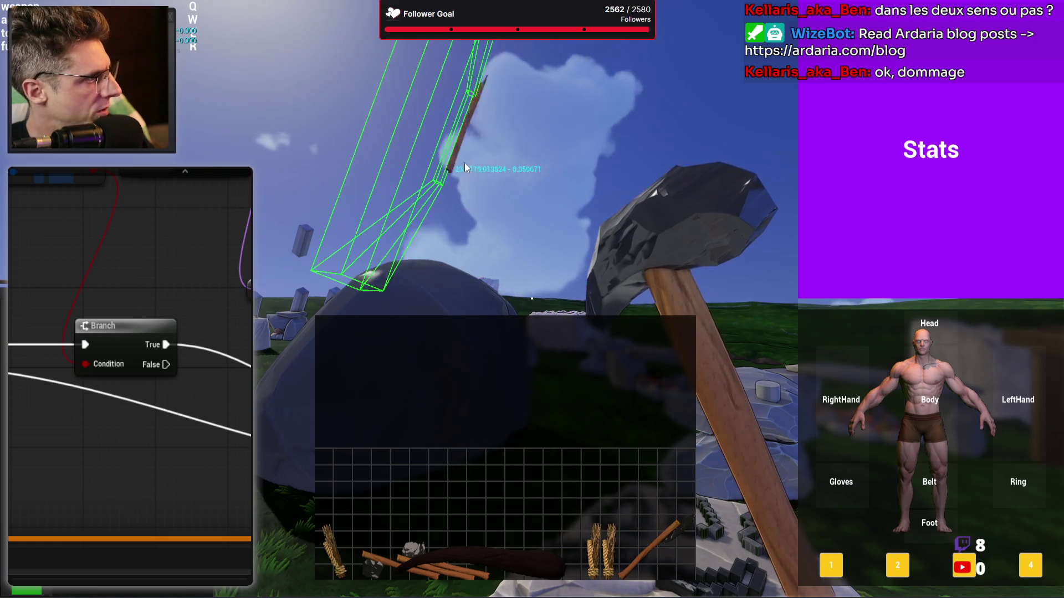
key("Tab")
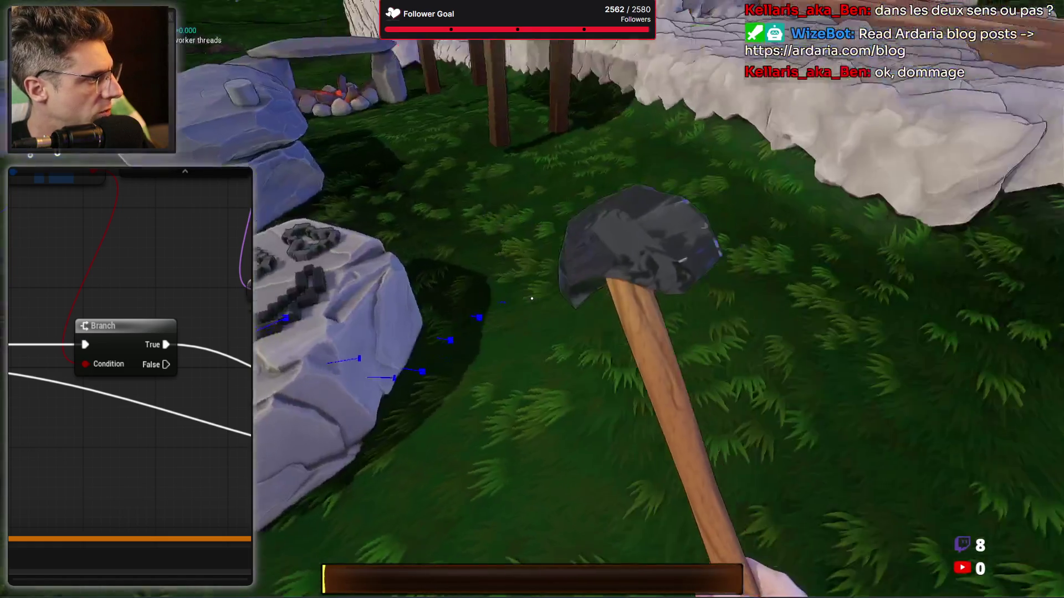
key("Tab")
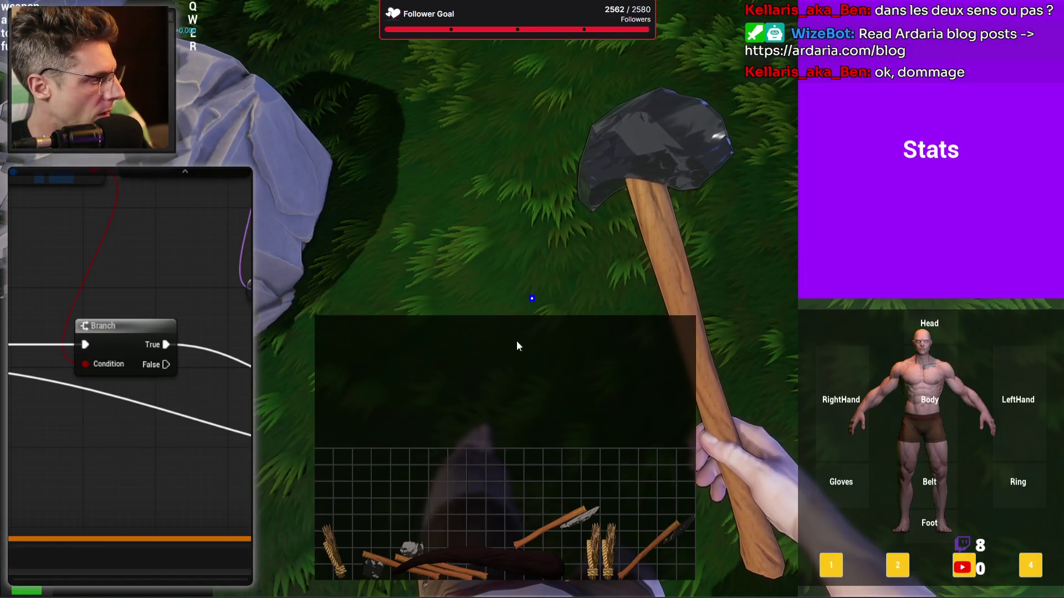
left_click_drag(583, 495, 546, 235)
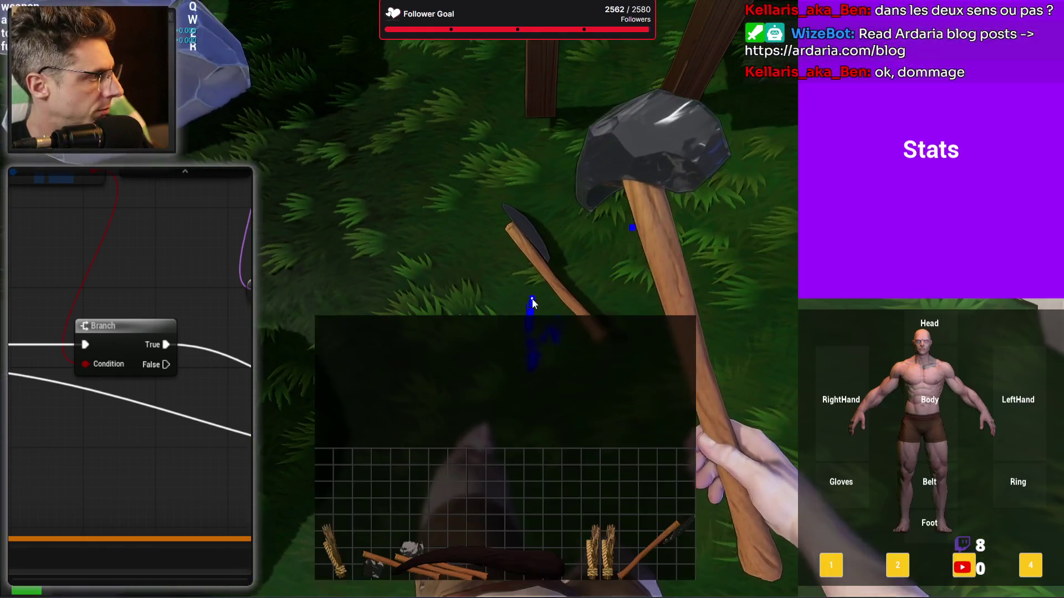
mouse_move(532, 298)
left_mouse_down()
mouse_move(530, 251)
mouse_move(494, 191)
mouse_move(506, 380)
left_mouse_up()
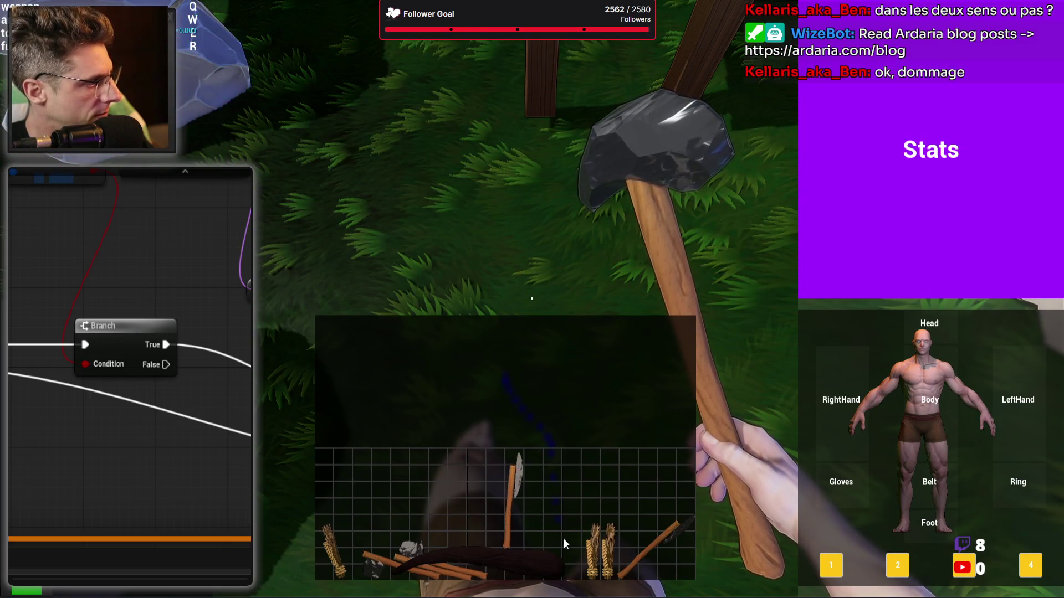
mouse_move(530, 523)
left_mouse_down()
mouse_move(524, 221)
mouse_move(408, 116)
mouse_move(449, 247)
mouse_move(520, 202)
mouse_move(463, 200)
mouse_move(467, 410)
mouse_move(540, 459)
mouse_move(605, 563)
mouse_move(443, 221)
mouse_move(487, 430)
mouse_move(457, 274)
mouse_move(466, 388)
mouse_move(451, 244)
mouse_move(501, 423)
left_mouse_up()
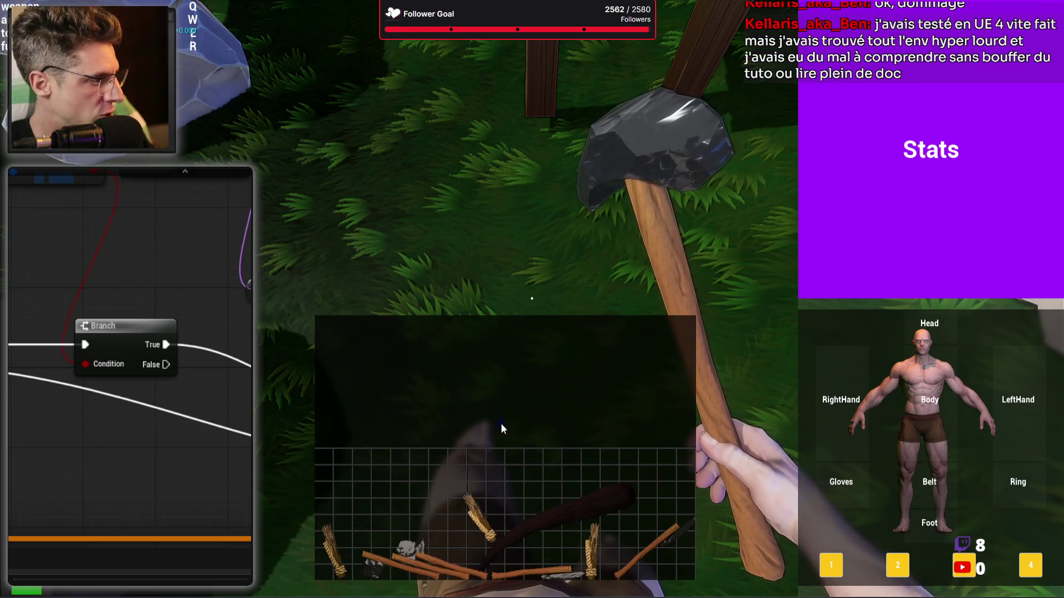
key("Tab")
key("Escape")
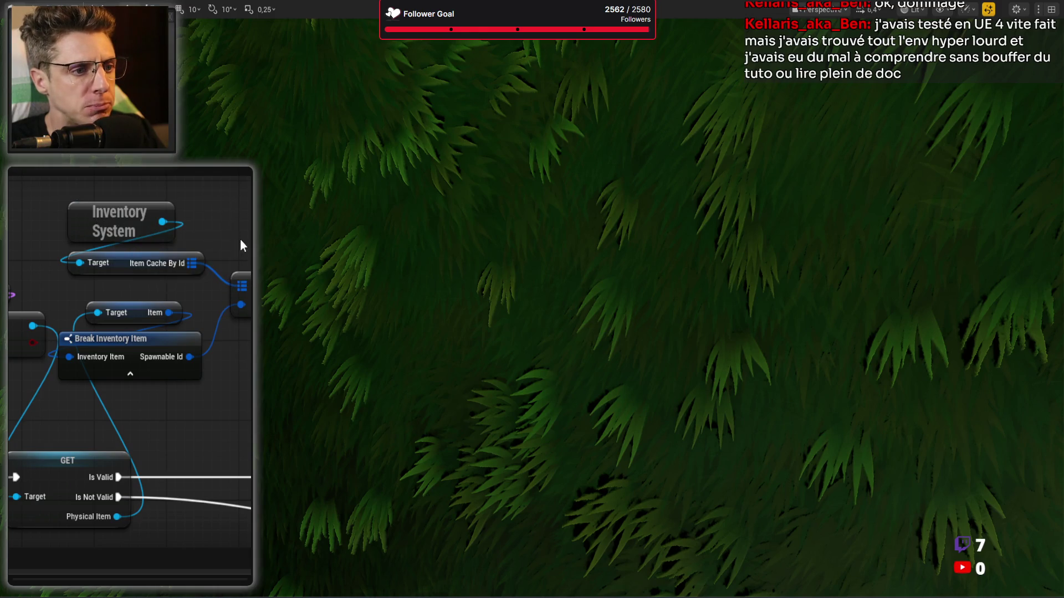
Reposition the GET node, move Break Inventory Item down-left and shift the Branch right
scroll(240, 238, "down", 2)
mouse_move(147, 334)
left_mouse_down()
mouse_move(121, 334)
mouse_move(246, 387)
left_mouse_up()
mouse_move(214, 201)
left_mouse_down()
mouse_move(201, 254)
mouse_move(116, 294)
mouse_move(152, 233)
mouse_move(239, 217)
left_mouse_up()
mouse_move(198, 334)
left_mouse_down()
mouse_move(142, 353)
mouse_move(128, 390)
left_mouse_up()
mouse_move(107, 281)
left_mouse_down()
mouse_move(71, 313)
mouse_move(65, 362)
left_mouse_up()
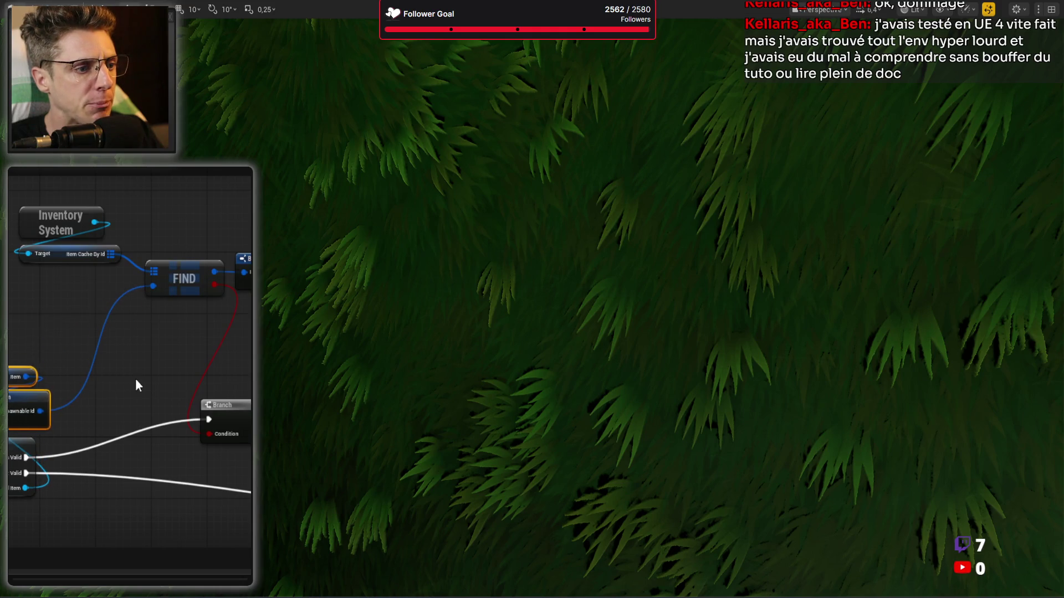
left_click_drag(138, 383, 73, 325)
left_click_drag(171, 351, 246, 390)
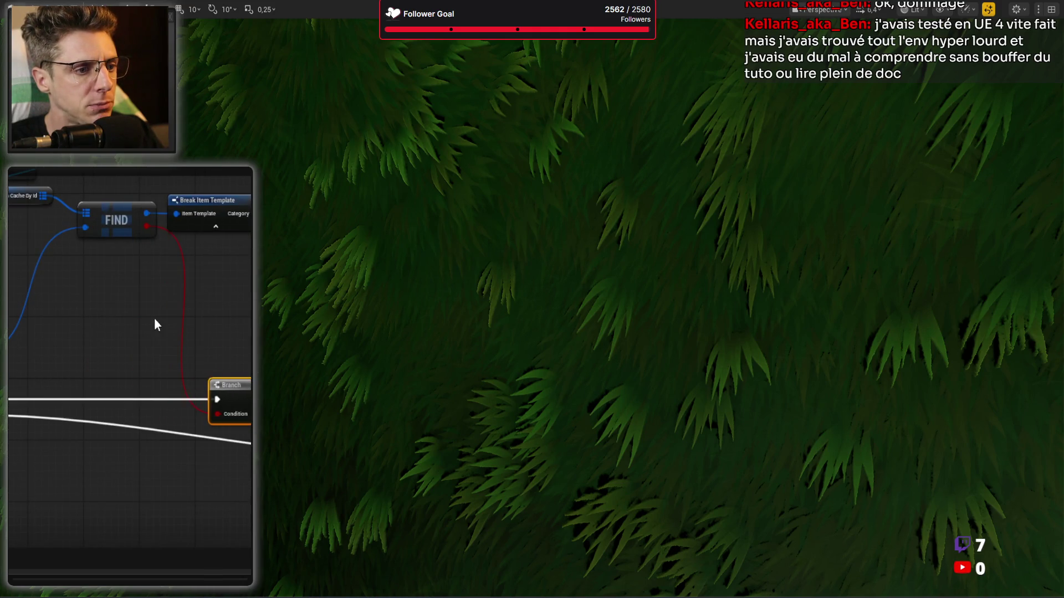
left_click_drag(96, 281, 208, 403)
Move the reroute point on the lower execution wire and recentre the Branch node
left_click_drag(197, 273, 166, 223)
left_click(86, 240)
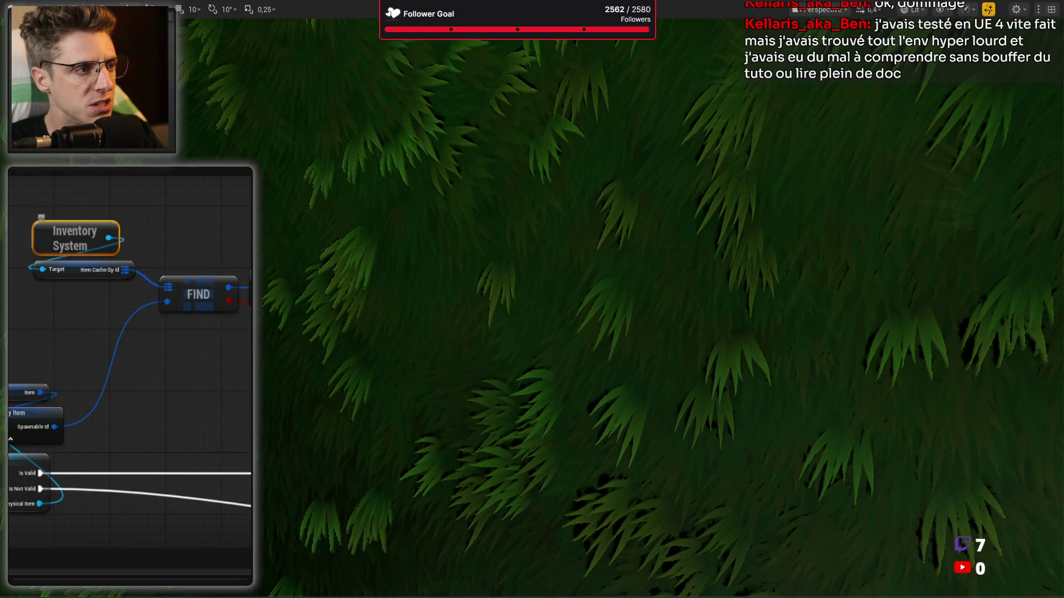
left_click(170, 376)
left_click_drag(171, 376, 194, 361)
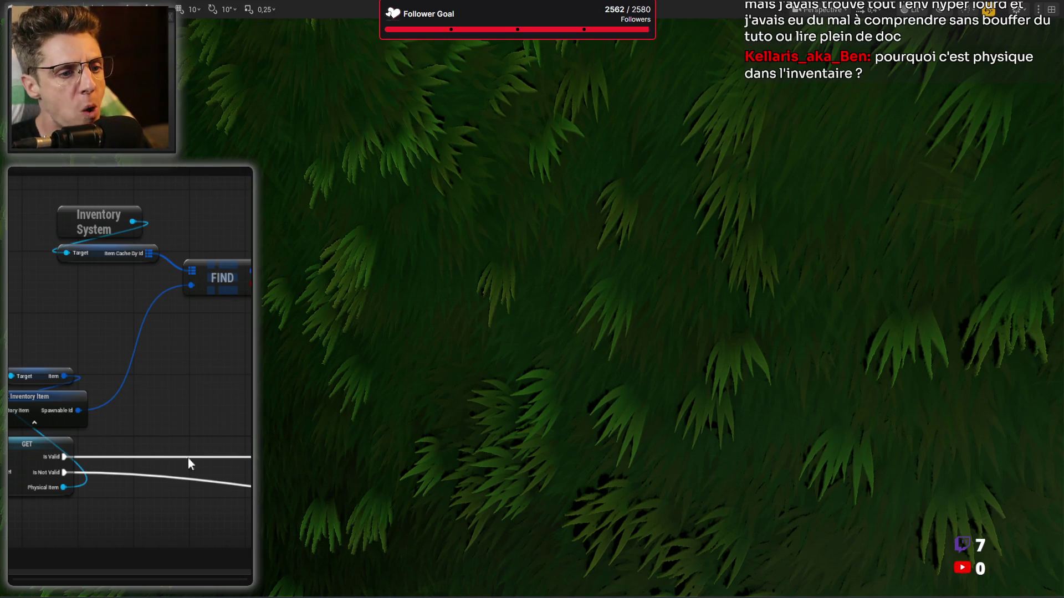
left_click_drag(188, 464, 112, 267)
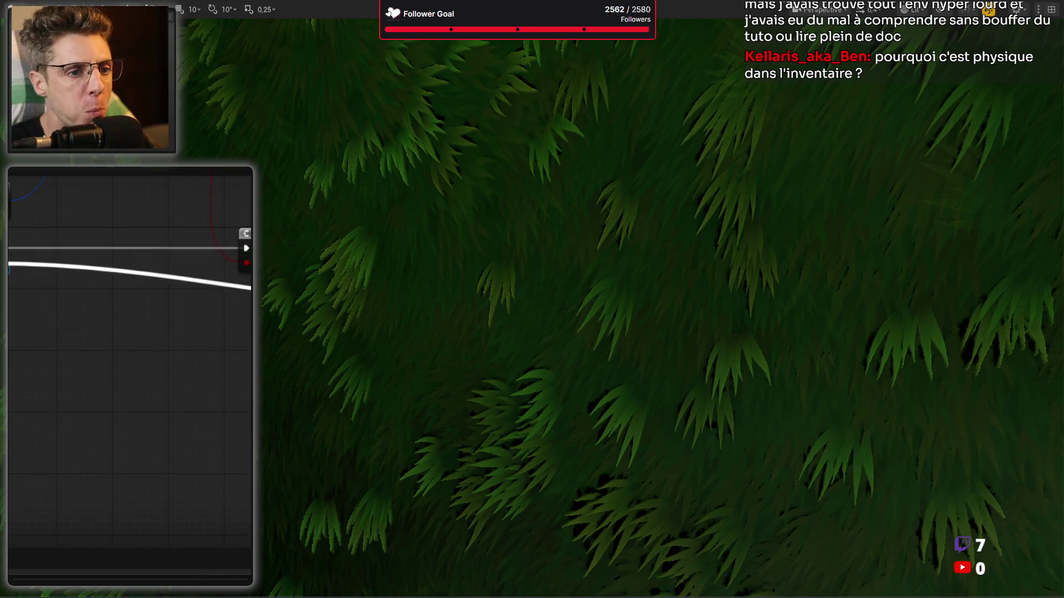
mouse_move(293, 302)
left_mouse_down()
mouse_move(252, 314)
mouse_move(71, 317)
left_mouse_up()
left_click_drag(130, 371, 123, 414)
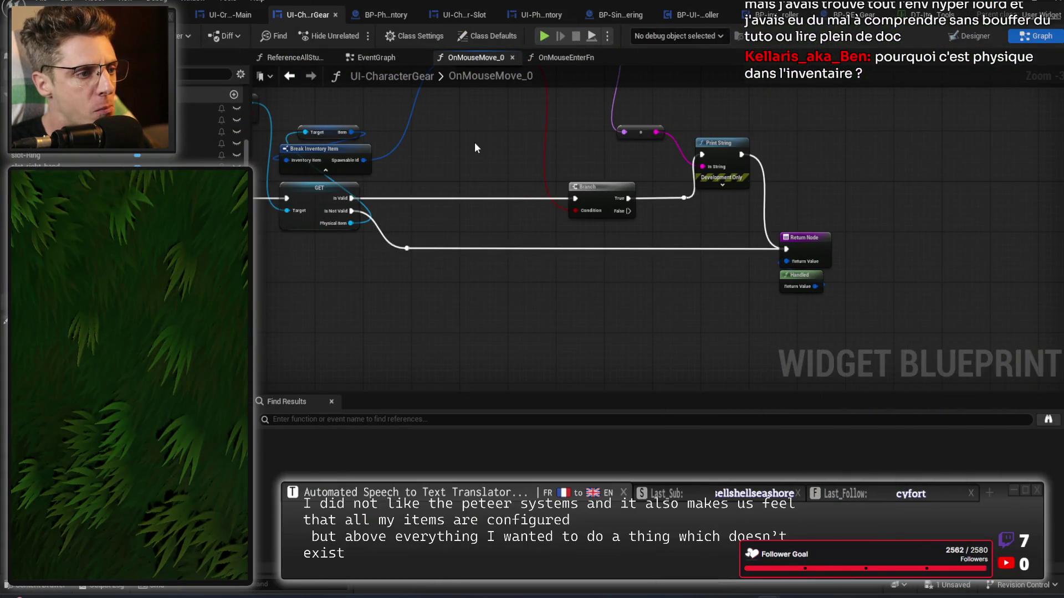
left_click_drag(483, 154, 491, 208)
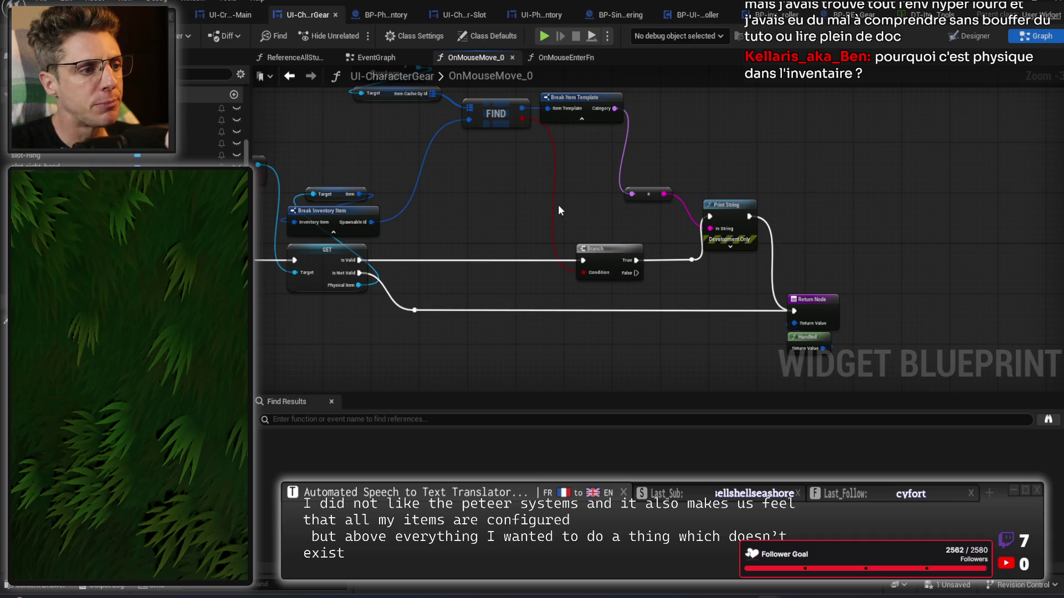
mouse_move(466, 220)
left_mouse_down()
mouse_move(541, 309)
mouse_move(536, 285)
left_mouse_up()
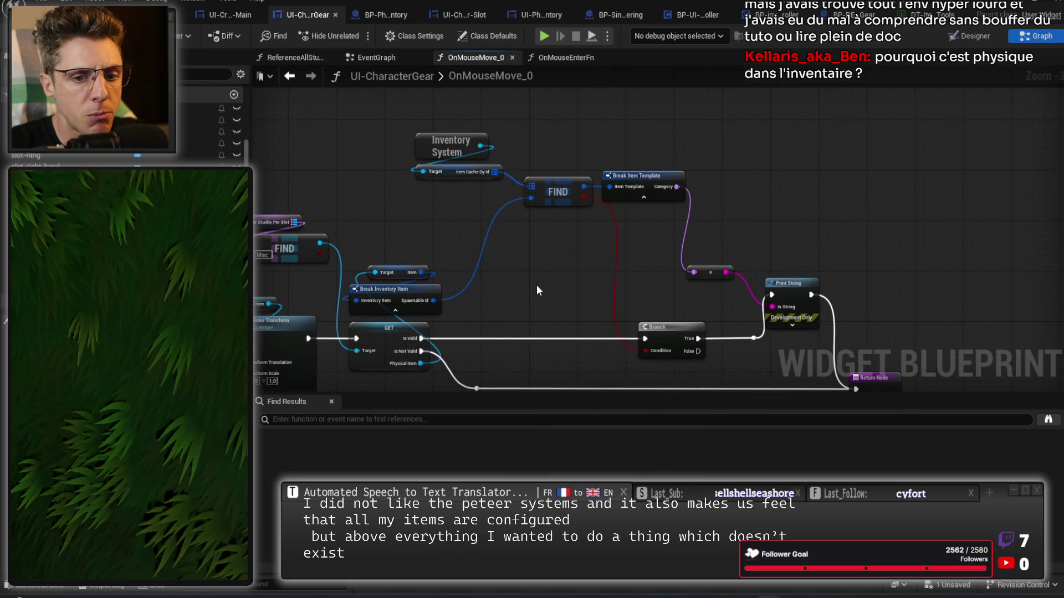
Play the game, open the inventory, then stop to see the Accessed None errors
left_click(544, 36)
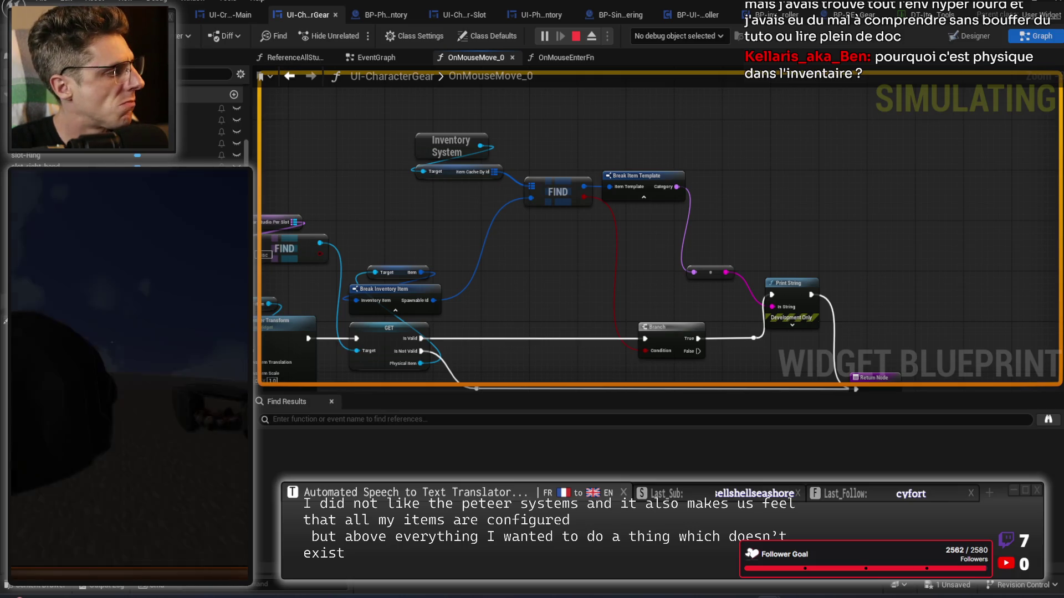
left_click(107, 536)
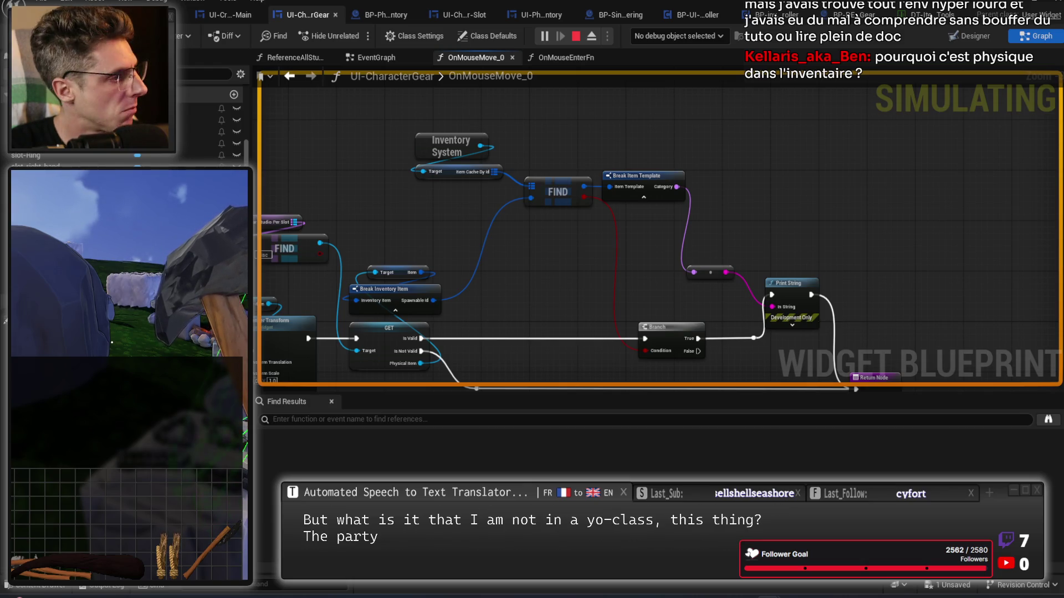
key("Escape")
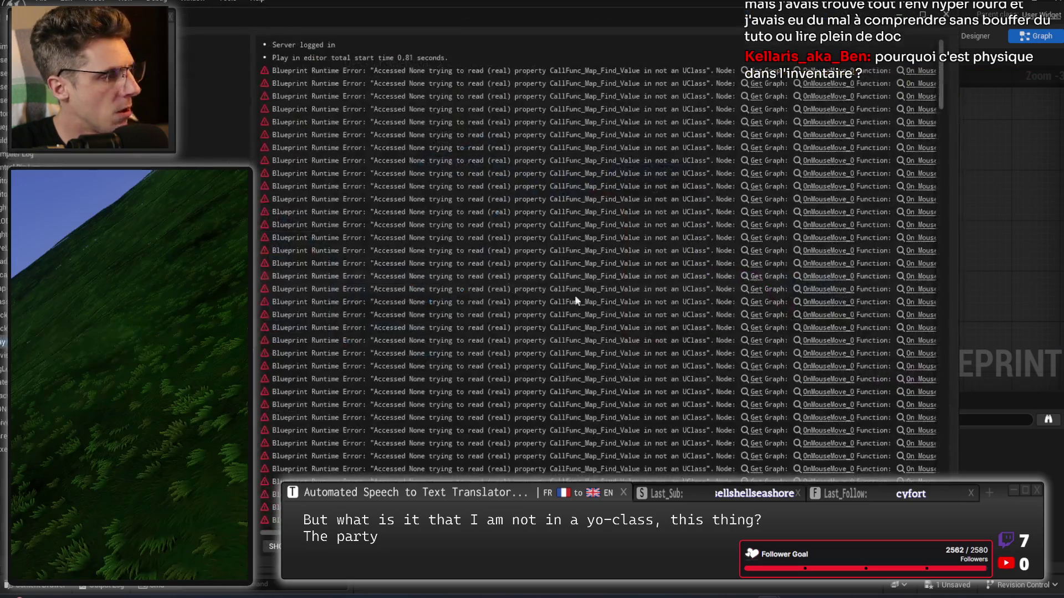
Jump to the erroring node and shift Target, Break Inventory Item and GET right to make room
left_click(759, 77)
scroll(726, 265, "up", 2)
scroll(679, 307, "up", 2)
left_click_drag(568, 139, 507, 177)
left_click_drag(554, 250, 332, 213)
mouse_move(519, 161)
left_mouse_down()
mouse_move(444, 283)
mouse_move(515, 283)
mouse_move(471, 283)
left_mouse_up()
left_click_drag(460, 151, 605, 379)
left_click_drag(498, 272, 667, 271)
Paste a copied Branch before GET, with the FIND bool feeding its Condition
left_click(825, 302)
key("ctrl+c")
key("ctrl+v")
left_click_drag(331, 286, 411, 304)
mouse_move(438, 291)
left_mouse_down()
mouse_move(439, 274)
mouse_move(431, 279)
mouse_move(590, 287)
left_mouse_up()
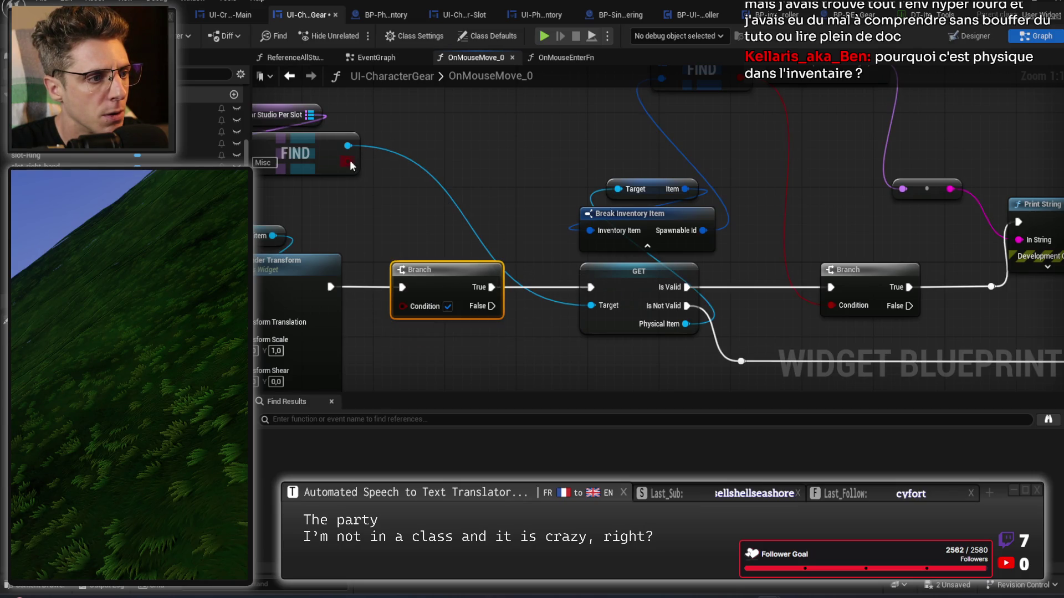
Paste a Return Node onto the new Branch's False path and place it underneath
mouse_move(877, 245)
left_mouse_down()
mouse_move(814, 341)
mouse_move(837, 277)
left_mouse_up()
key("ctrl+v")
mouse_move(497, 139)
left_mouse_down()
mouse_move(552, 167)
mouse_move(526, 205)
mouse_move(435, 199)
mouse_move(459, 180)
left_mouse_up()
mouse_move(538, 135)
left_mouse_down()
mouse_move(693, 329)
mouse_move(474, 224)
mouse_move(499, 286)
left_mouse_up()
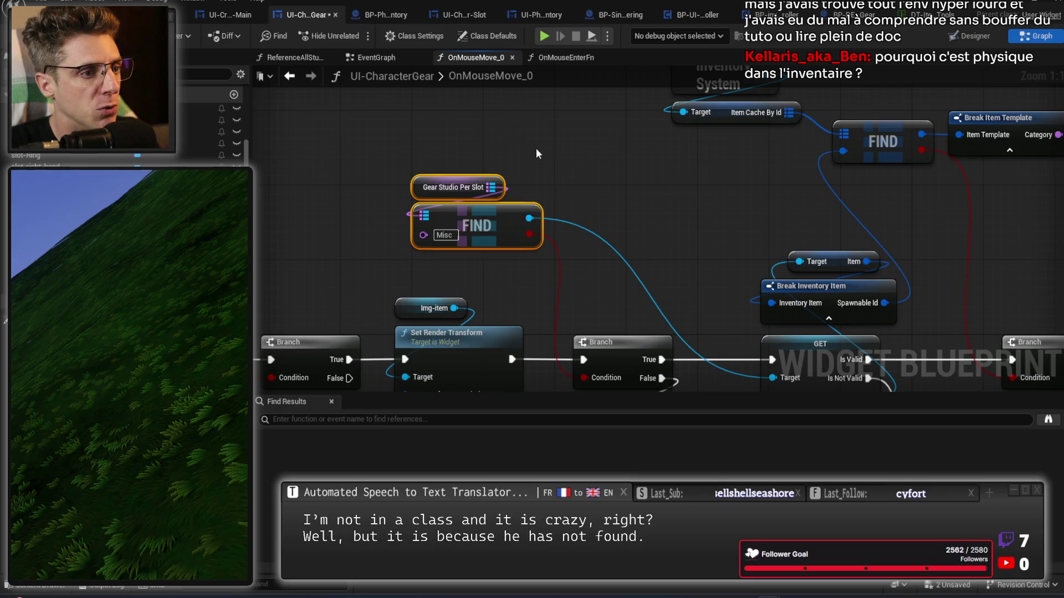
left_click_drag(647, 193, 638, 128)
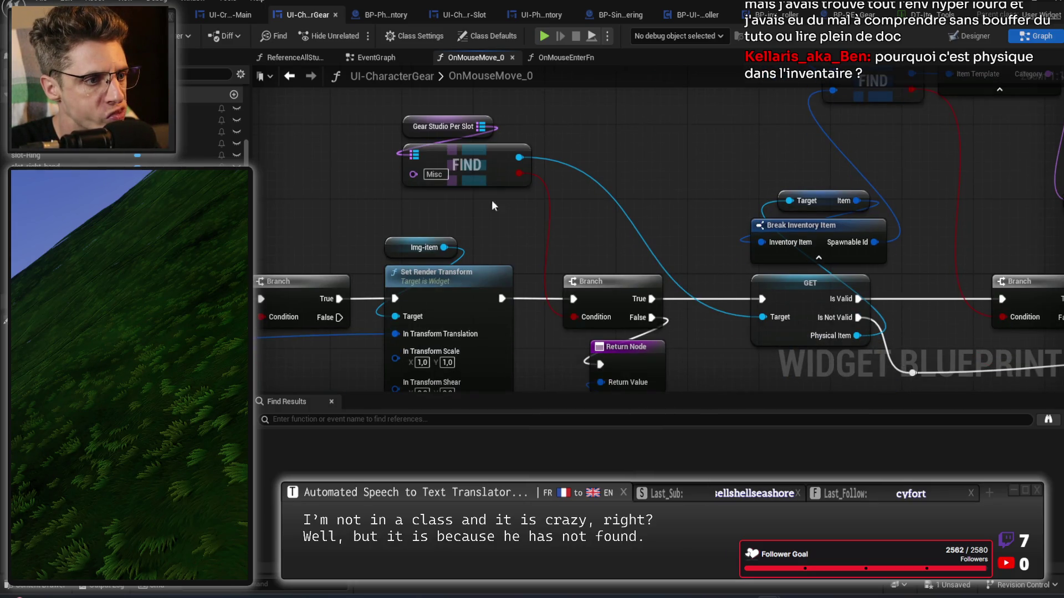
left_click(368, 58)
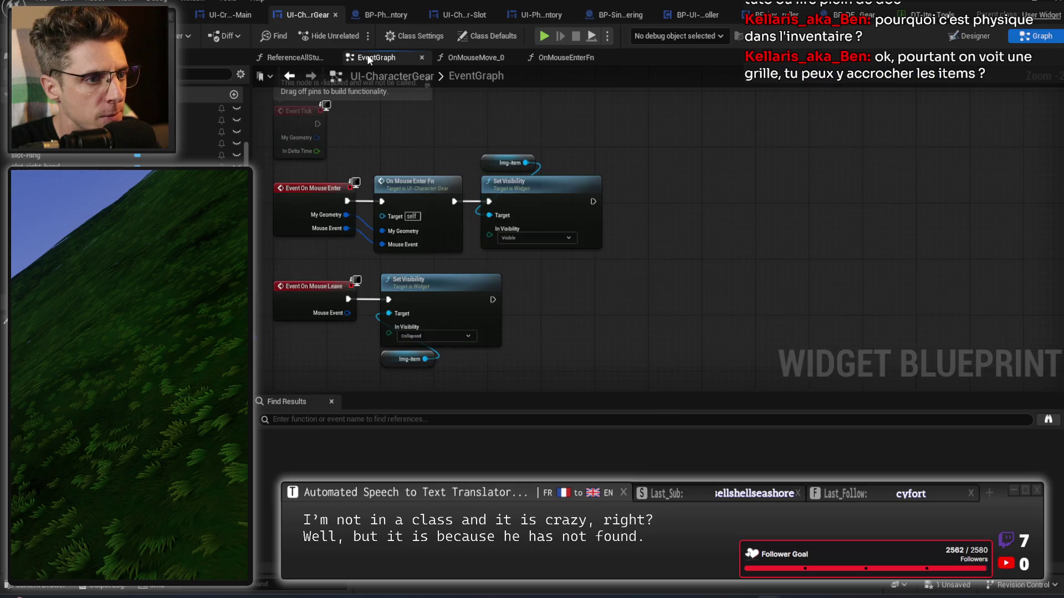
Open the ReferenceAllStudios function and bring its Cast To and ADD nodes into view
left_click_drag(576, 118, 641, 348)
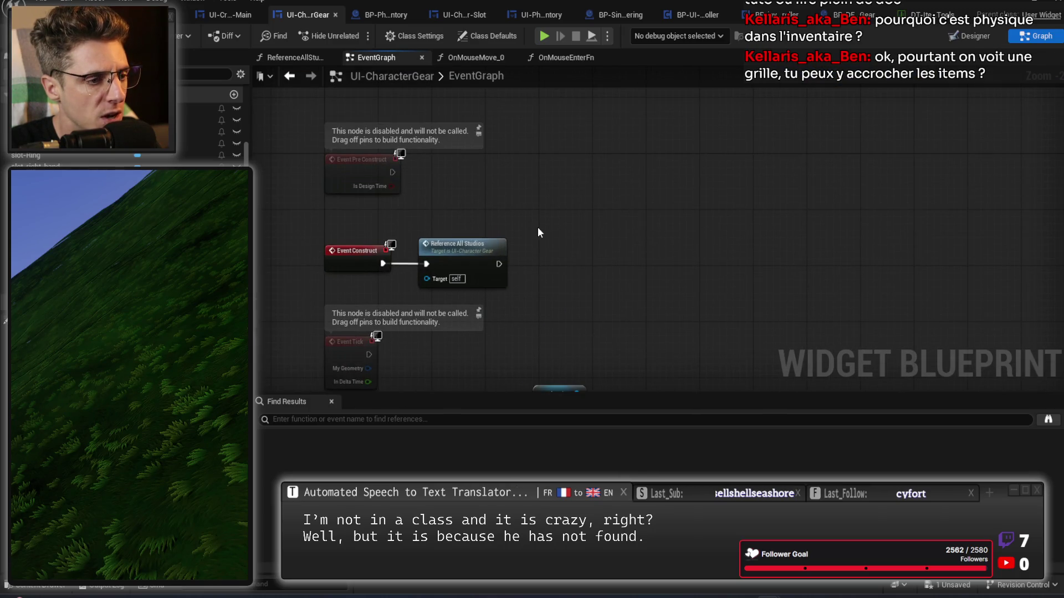
double_click(478, 244)
scroll(792, 302, "up", 2)
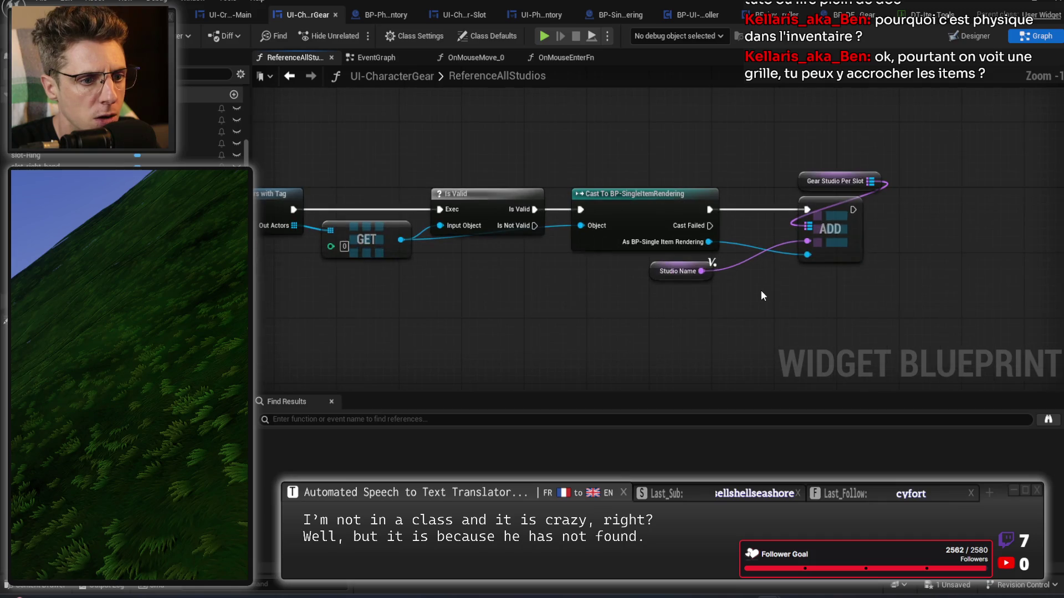
mouse_move(760, 291)
left_mouse_down()
mouse_move(663, 190)
mouse_move(699, 221)
left_mouse_up()
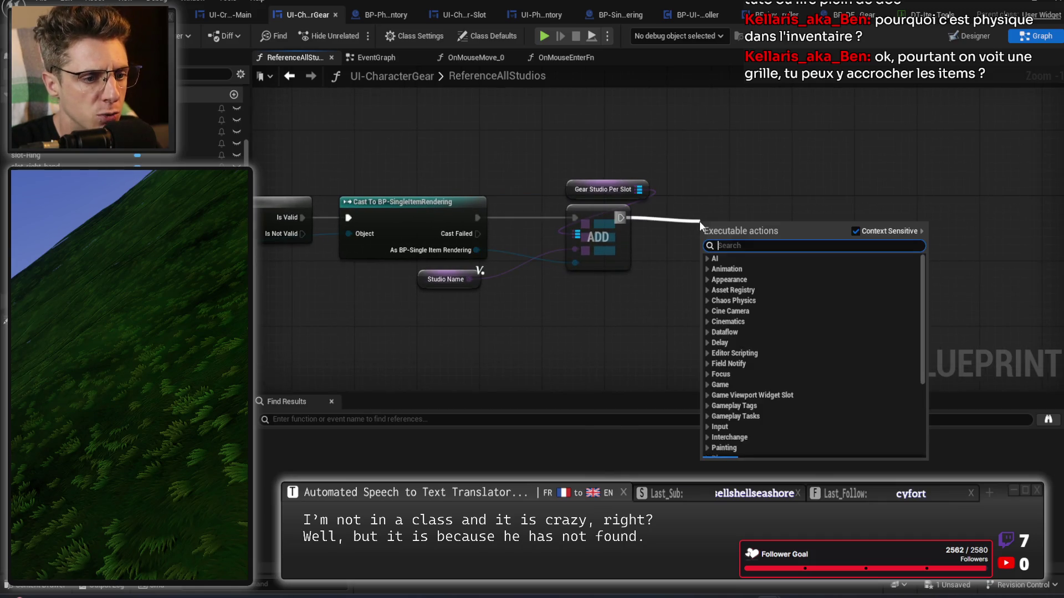
Add a Print String after ADD that prints Studio Name, then start the game
type("pri")
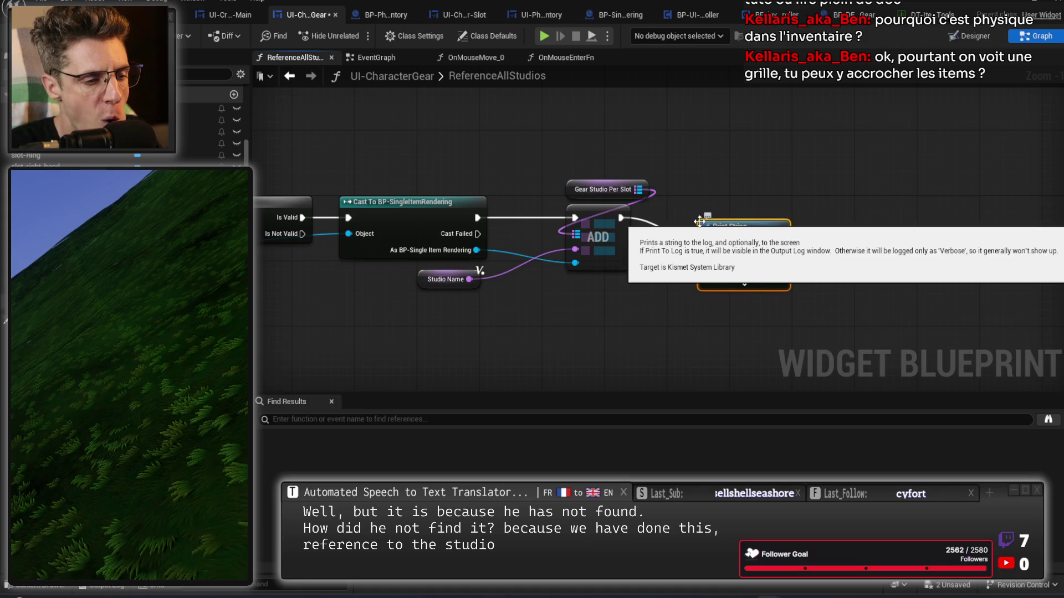
left_click_drag(470, 279, 716, 258)
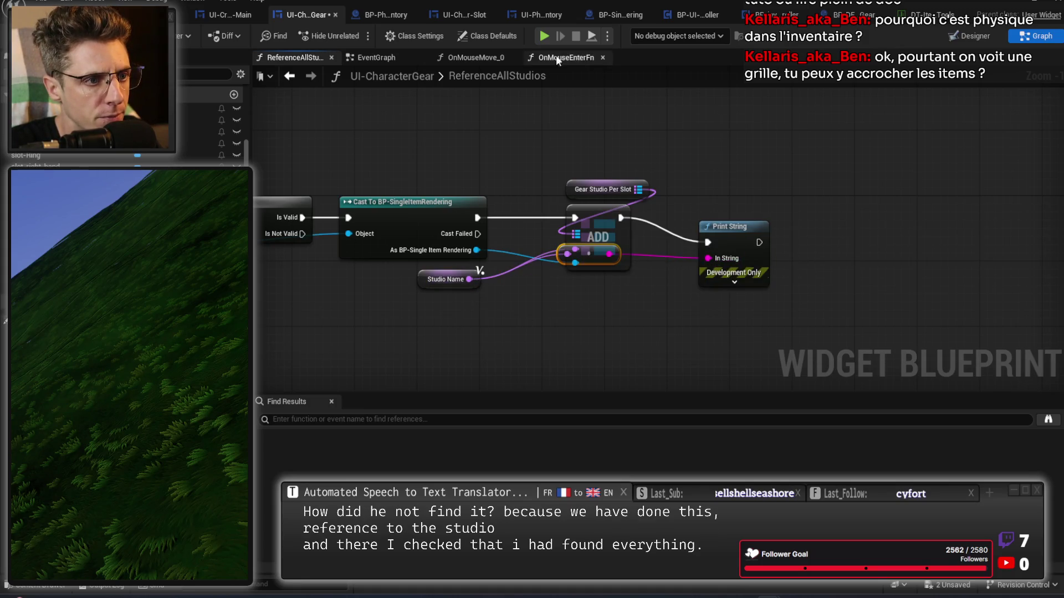
left_click(543, 35)
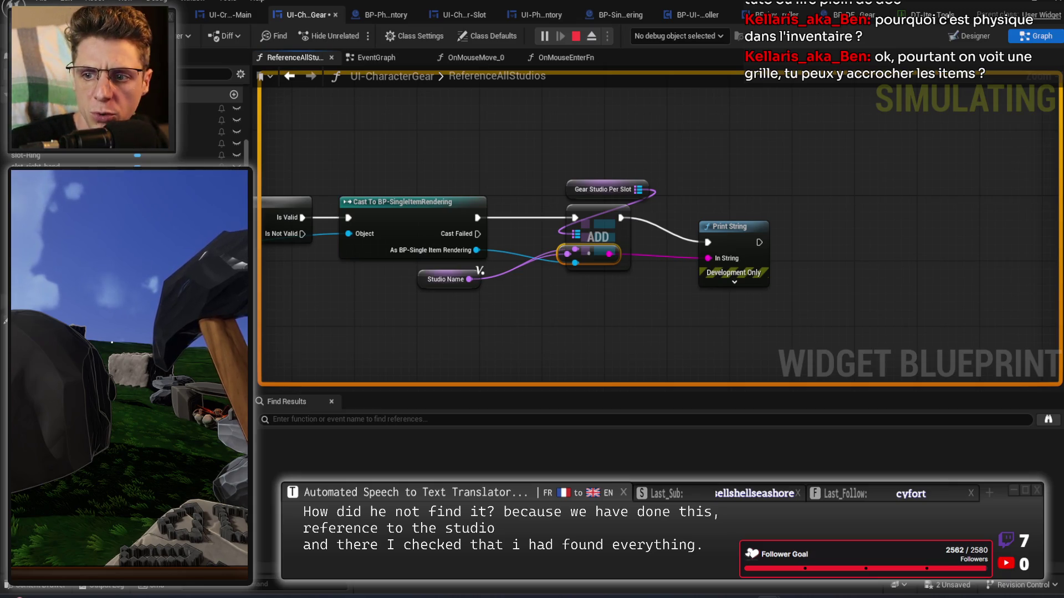
Stop the game, save UI-CharacterGear, retest the inventory in Play, then select the Print String
key("Escape")
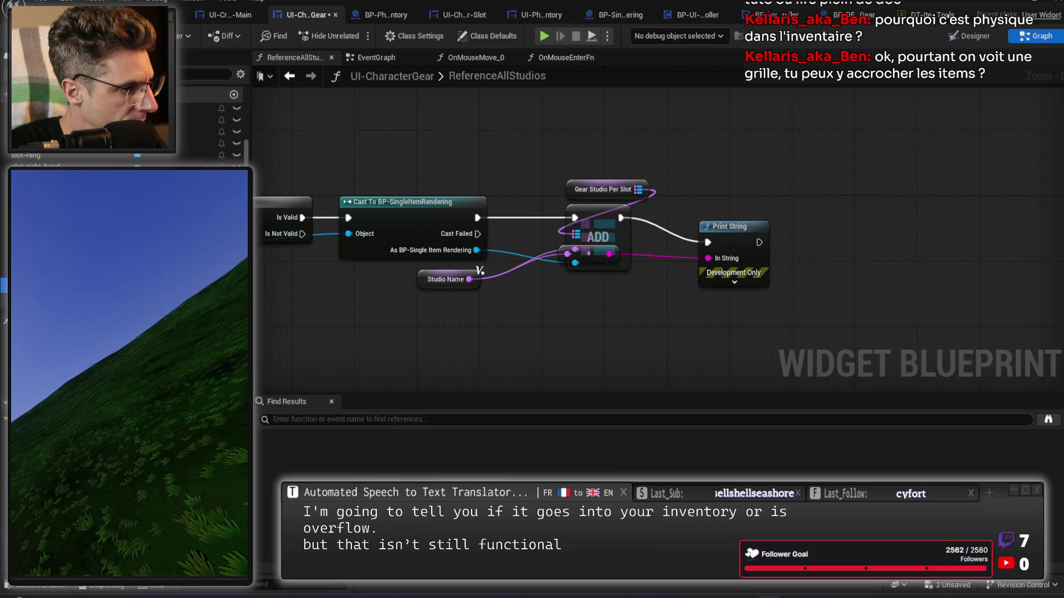
key("ctrl+s")
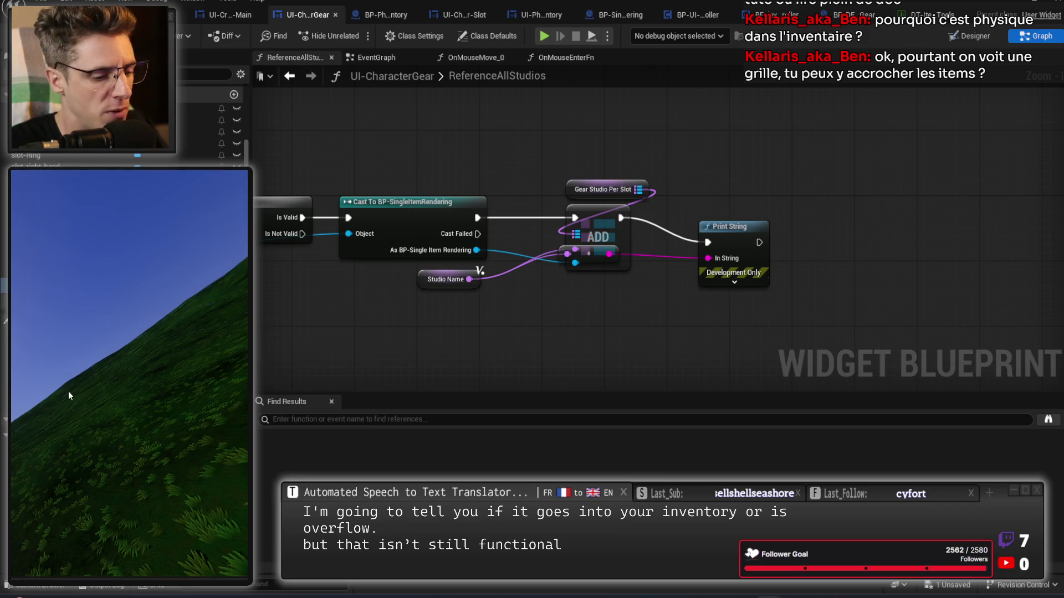
key("alt+p")
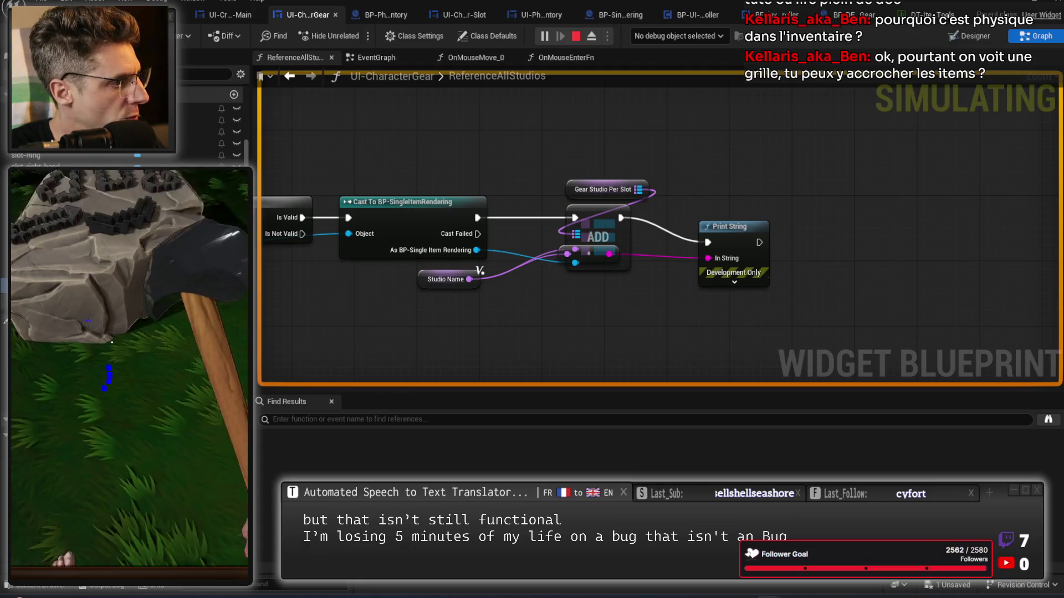
key("i")
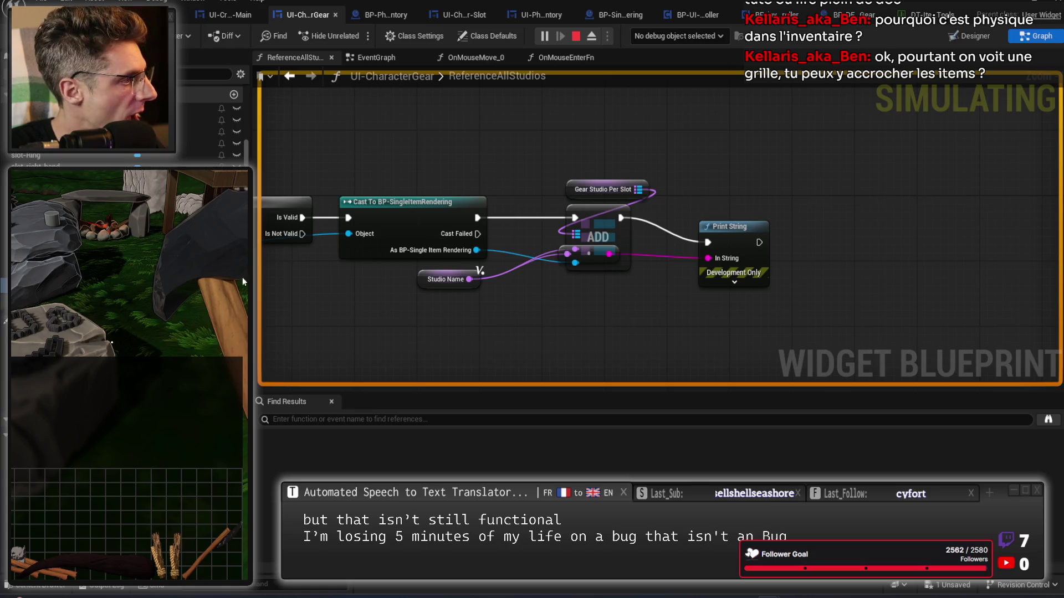
key("i")
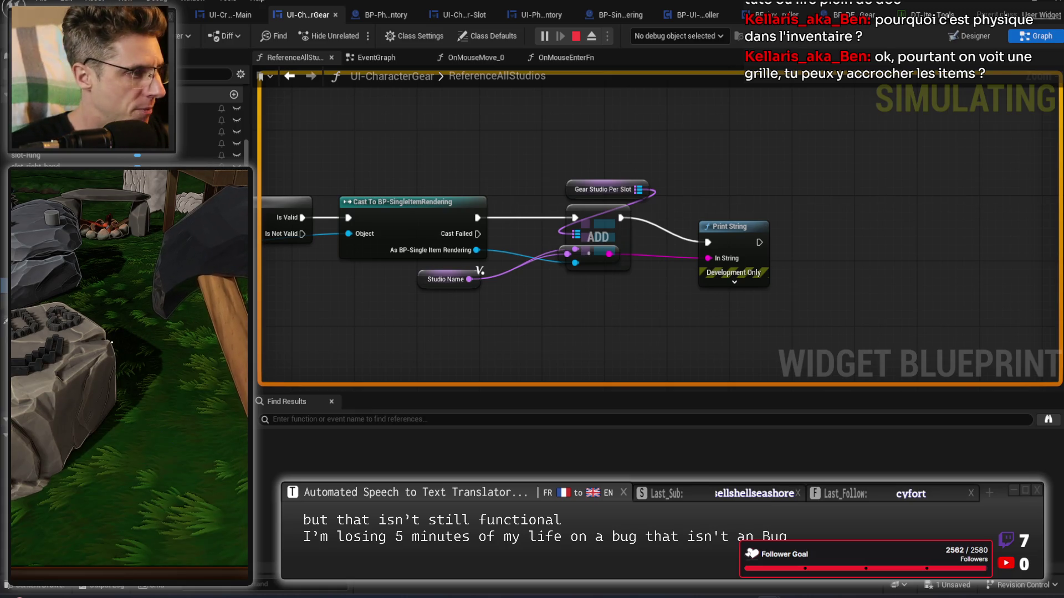
key("Escape")
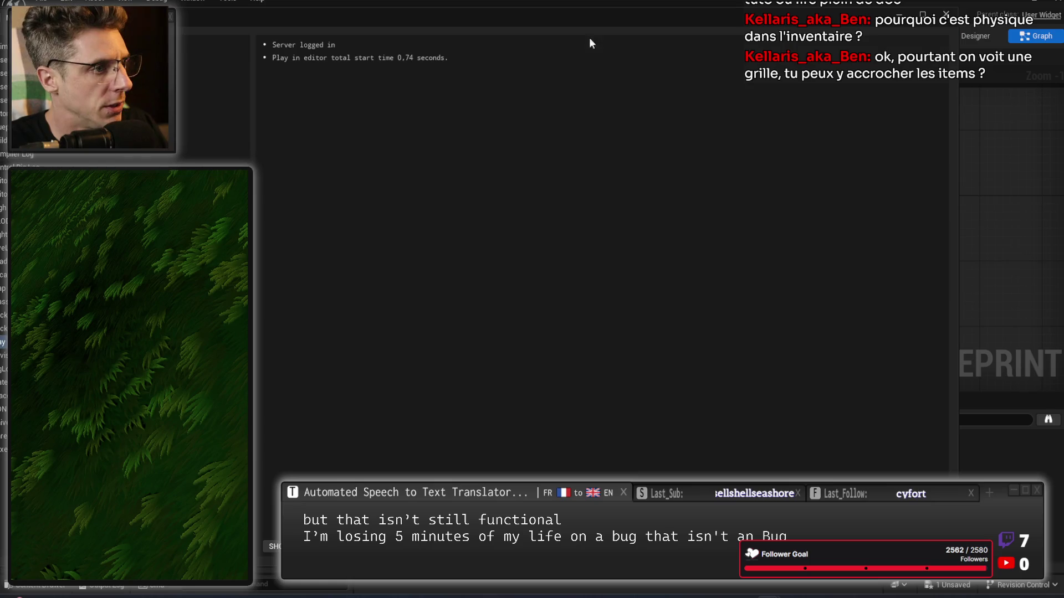
left_click_drag(765, 176, 726, 288)
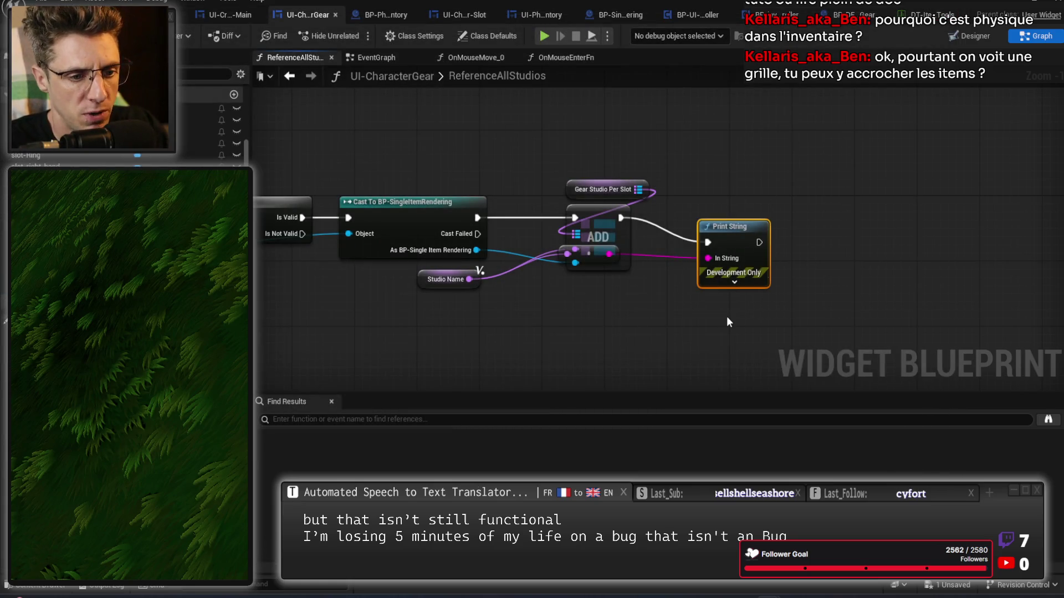
Delete the Print String and conversion nodes from ReferenceAllStudios and save the blueprint
key("Delete")
left_click_drag(589, 254, 583, 345)
key("Delete")
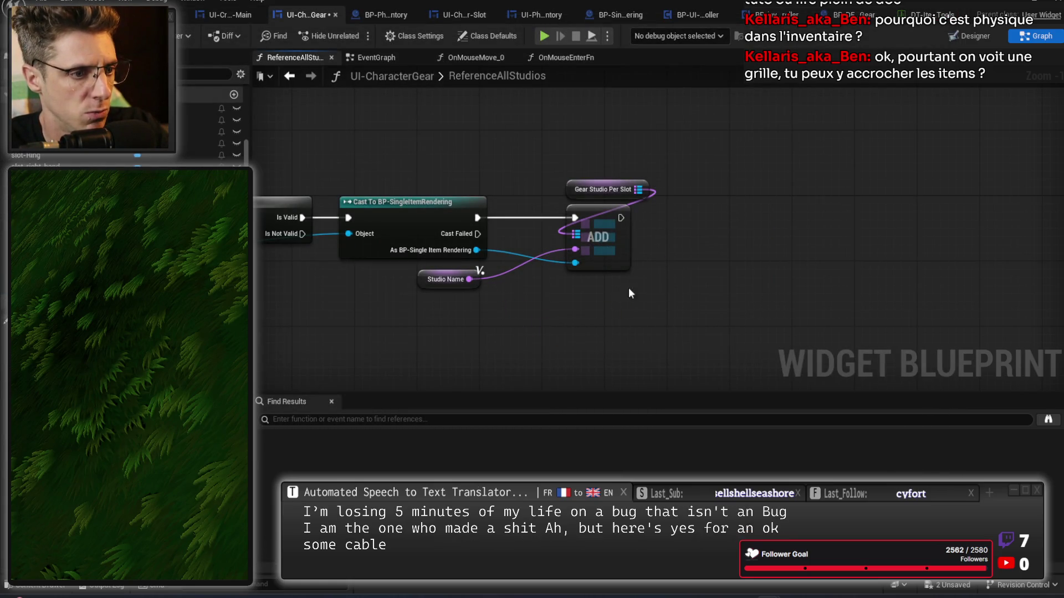
mouse_move(647, 174)
left_mouse_down()
mouse_move(614, 238)
mouse_move(570, 244)
left_mouse_up()
left_click(655, 253)
left_click_drag(685, 265, 618, 268)
key("ctrl+s")
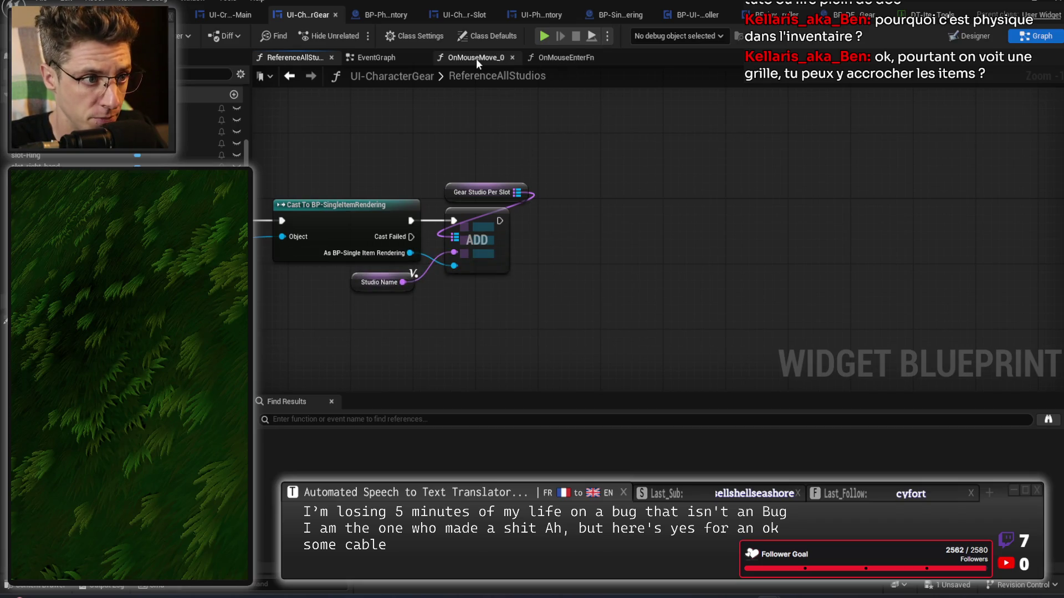
In OnMouseMove_0, wire the Branch's True output directly to the Return Node
left_click(476, 58)
left_click_drag(674, 268, 463, 205)
left_click_drag(915, 294, 586, 311)
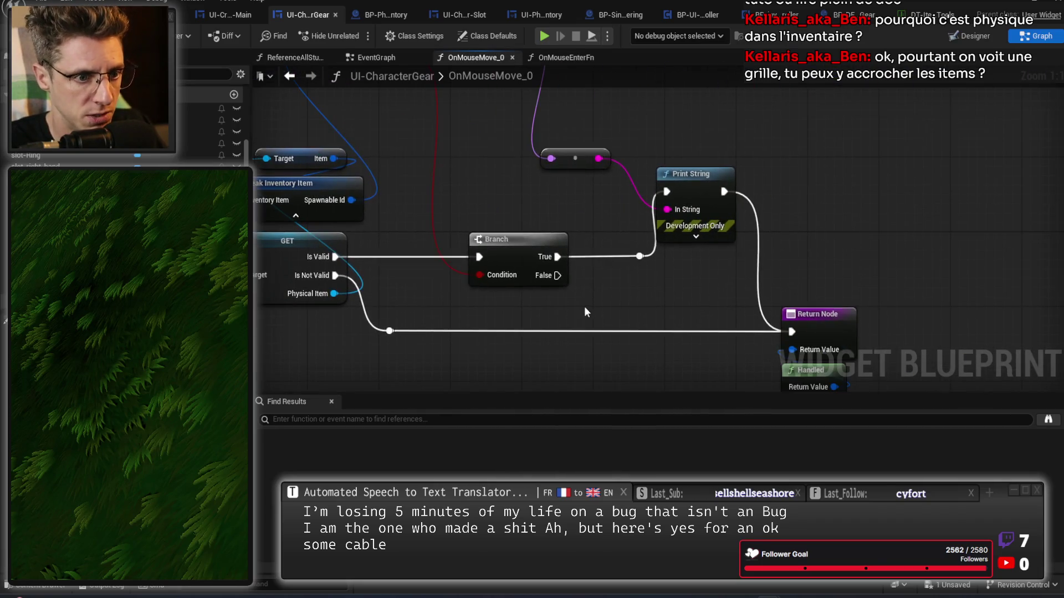
left_click_drag(666, 299, 630, 264)
mouse_move(605, 222)
left_mouse_down()
mouse_move(692, 277)
mouse_move(756, 297)
left_mouse_up()
Delete the leftover Print String and reroute nodes from OnMouseMove_0
left_click_drag(698, 111, 684, 195)
left_click(659, 221)
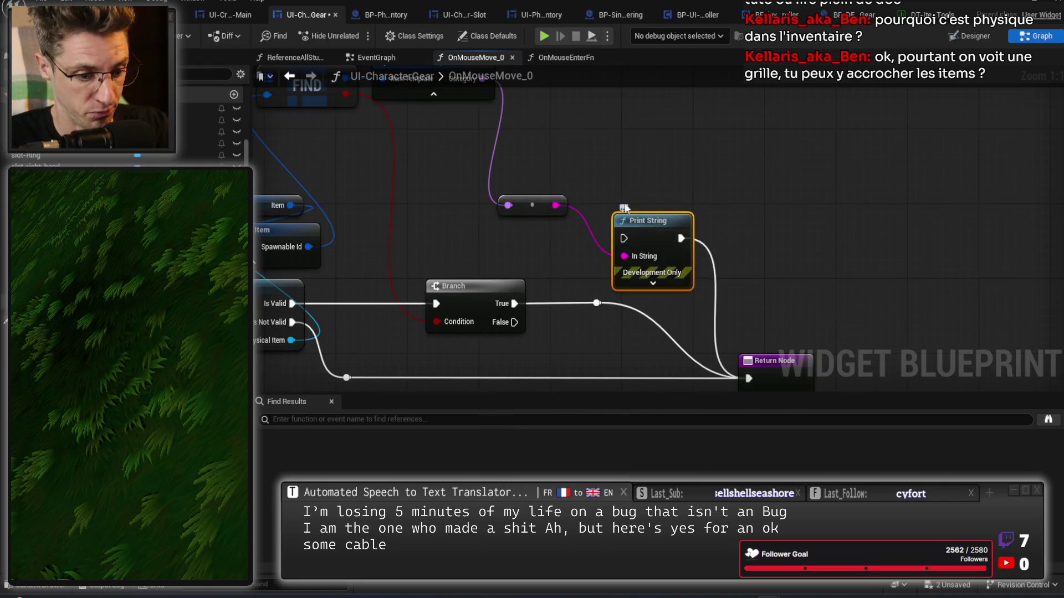
key("Delete")
left_click_drag(556, 172, 625, 225)
left_click(576, 256)
key("Delete")
scroll(524, 263, "down", 5)
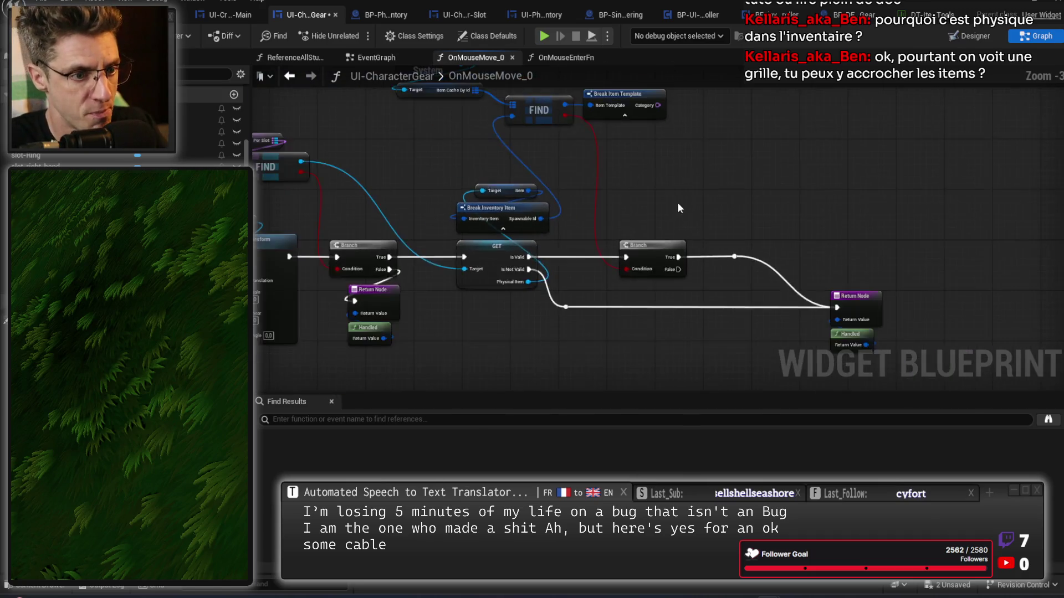
scroll(677, 202, "up", 2)
scroll(573, 217, "up", 1)
Try a Switch on Name node with two cases off Category, then delete it
left_click(484, 148)
left_click_drag(485, 147, 546, 222)
type("switch")
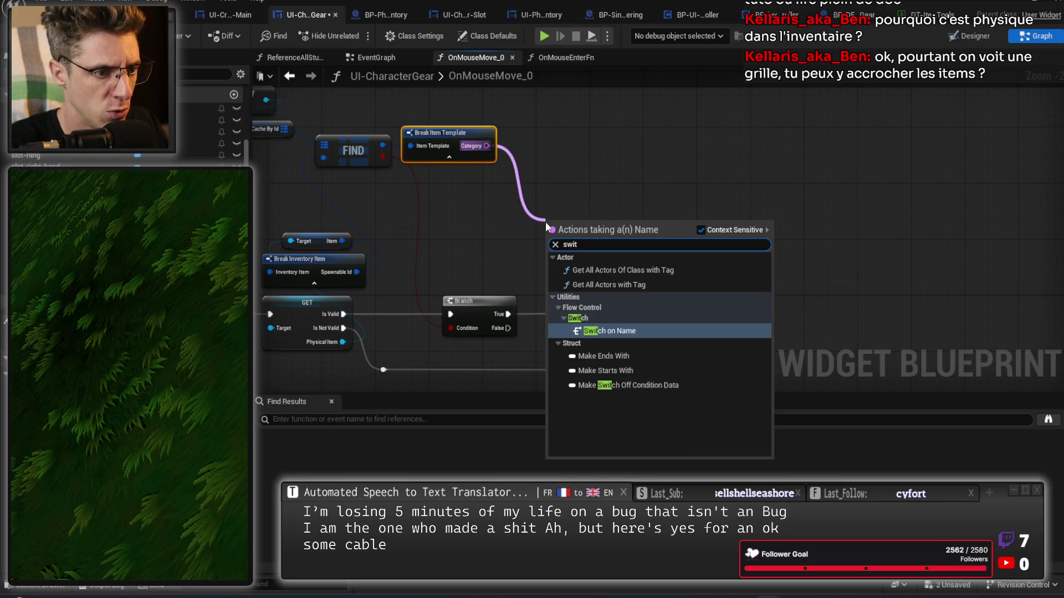
key("Escape")
scroll(595, 269, "up", 2)
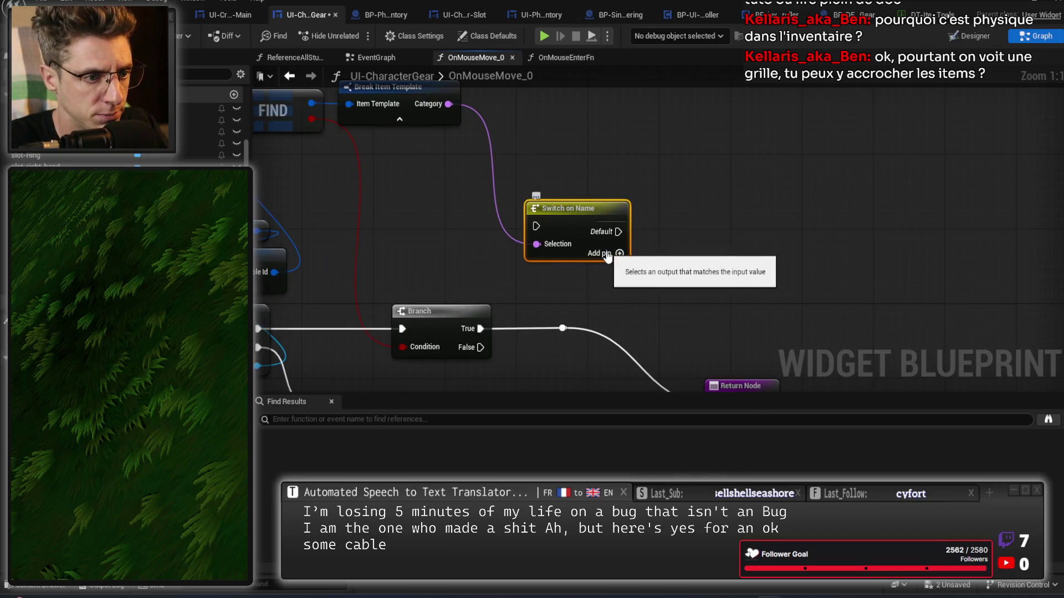
left_click(607, 253)
left_click(607, 271)
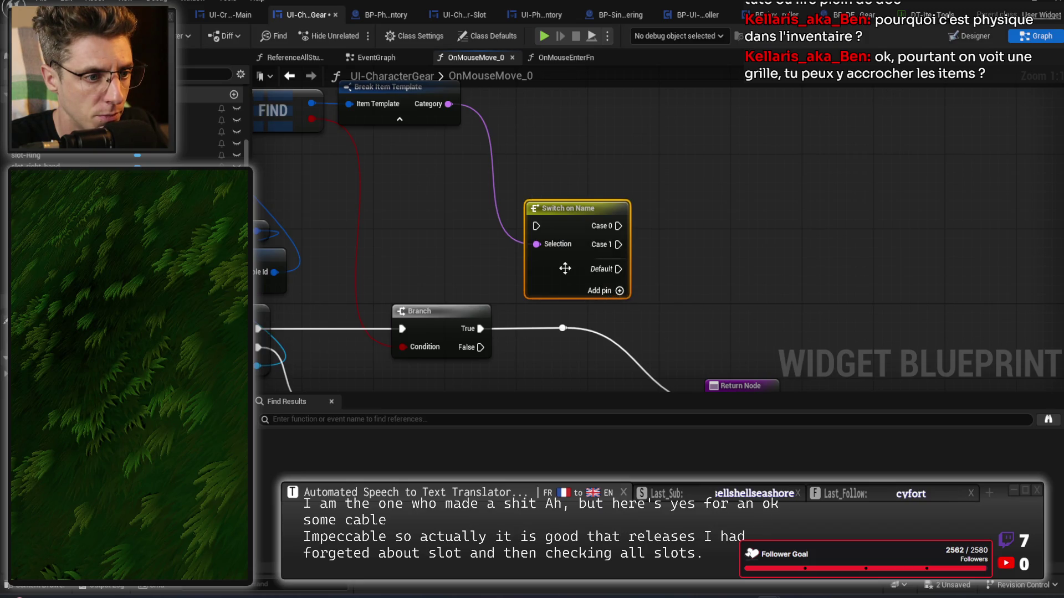
left_click_drag(567, 268, 602, 240)
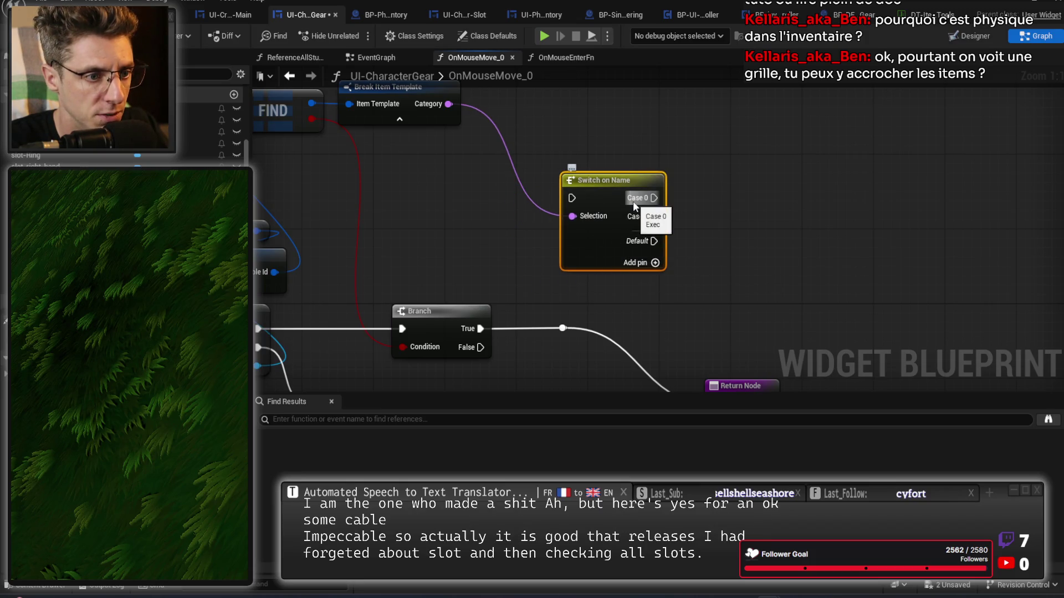
right_click(634, 203)
left_click(597, 247)
right_click(641, 215)
left_click(595, 246)
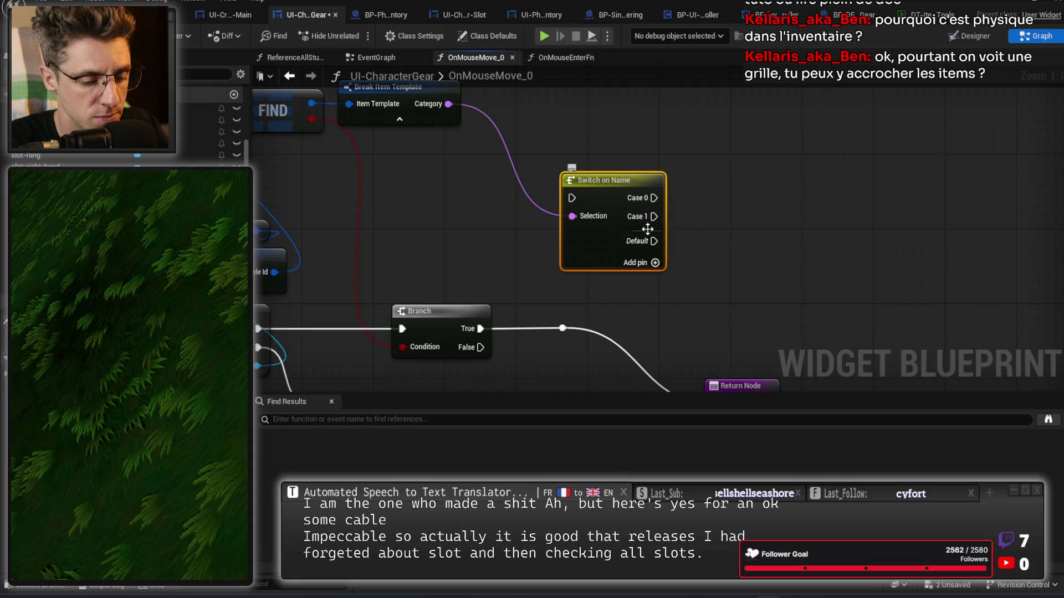
key("Delete")
Add an Equal (==) node on Category comparing it against Weapon
left_click_drag(448, 103, 518, 176)
type("equal")
key("Return")
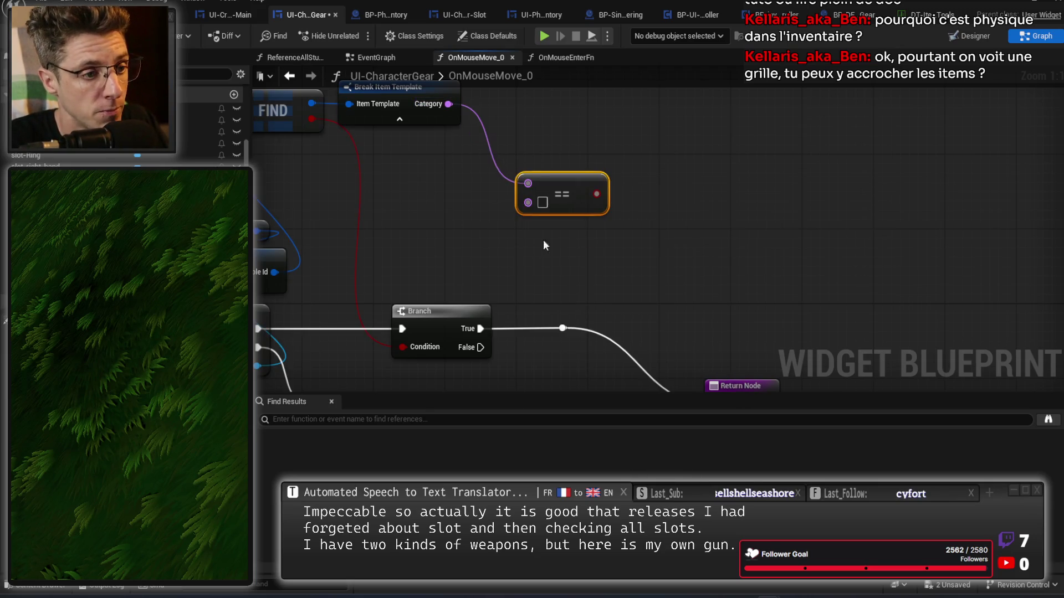
left_click(545, 203)
type("Weapon")
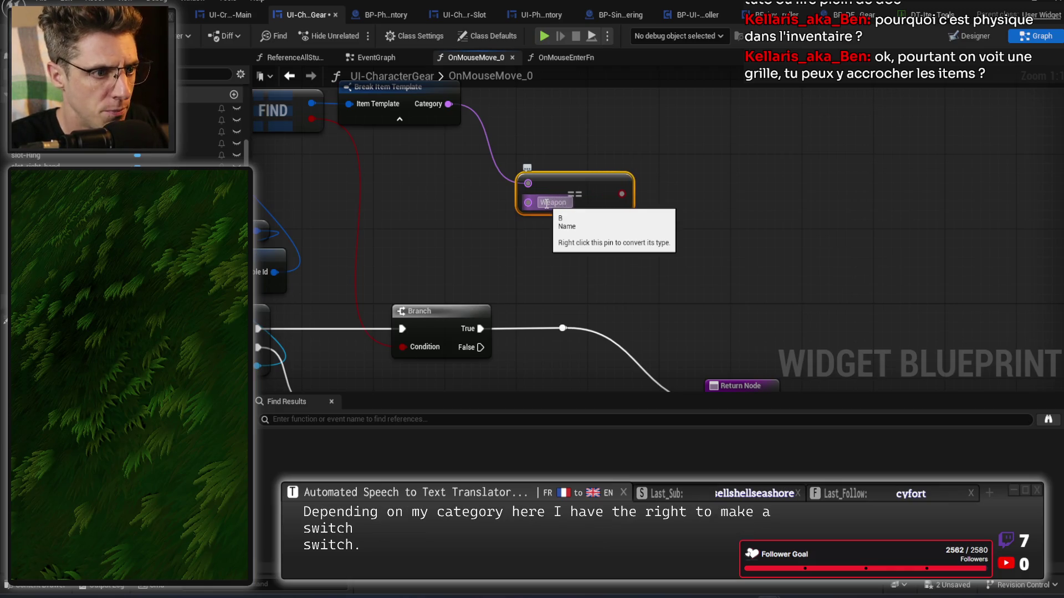
left_click(603, 221)
left_click(605, 268)
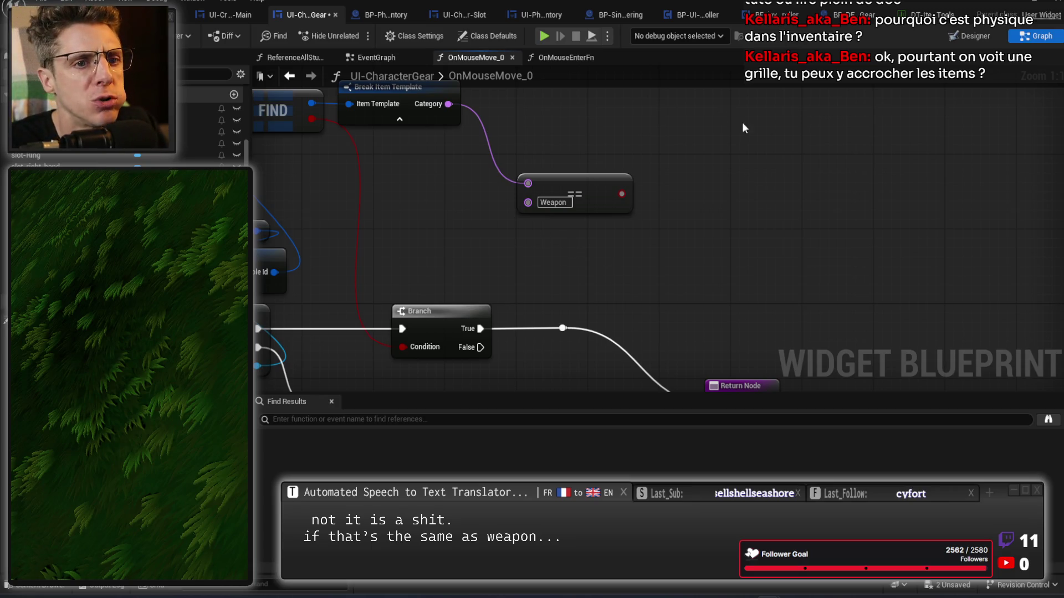
mouse_move(593, 292)
left_mouse_down()
mouse_move(501, 289)
mouse_move(461, 173)
mouse_move(522, 193)
left_mouse_up()
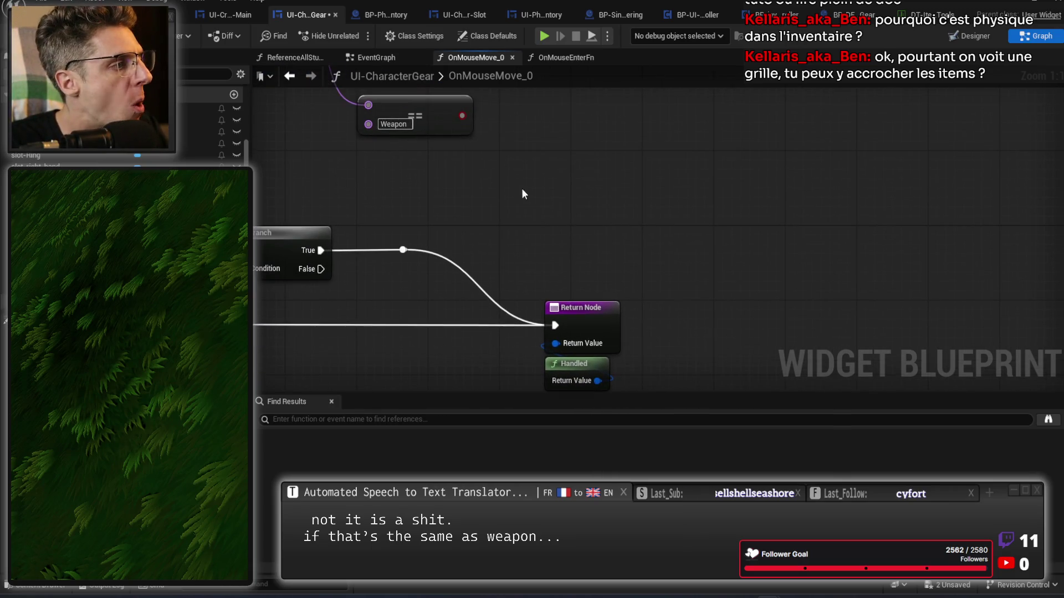
Inspect the LeftHand slot in the Designer layout, then return to the OnMouseMove_0 graph
left_click(962, 34)
scroll(687, 321, "up", 5)
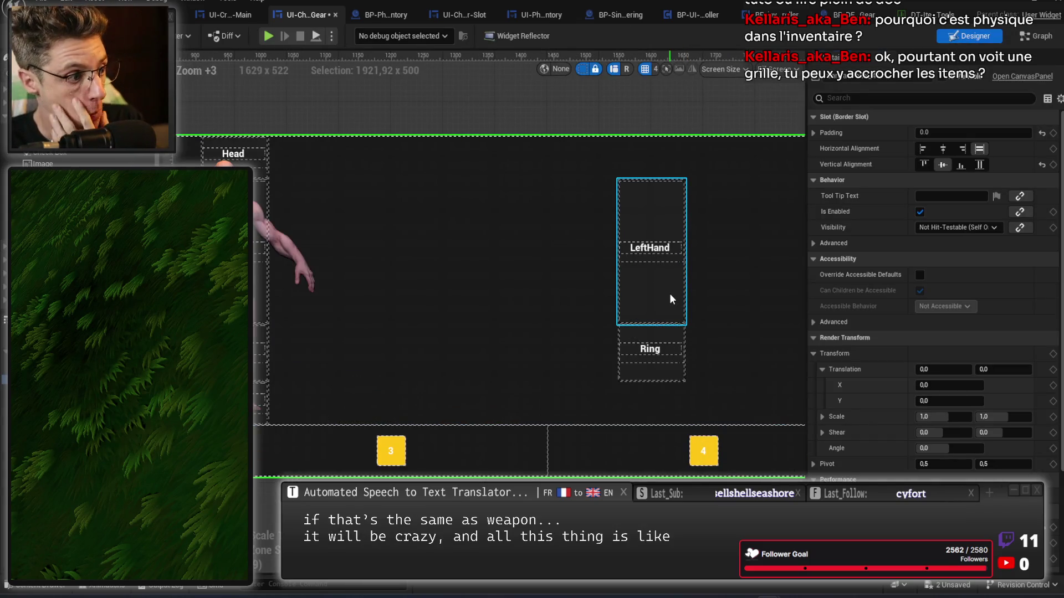
left_click(669, 294)
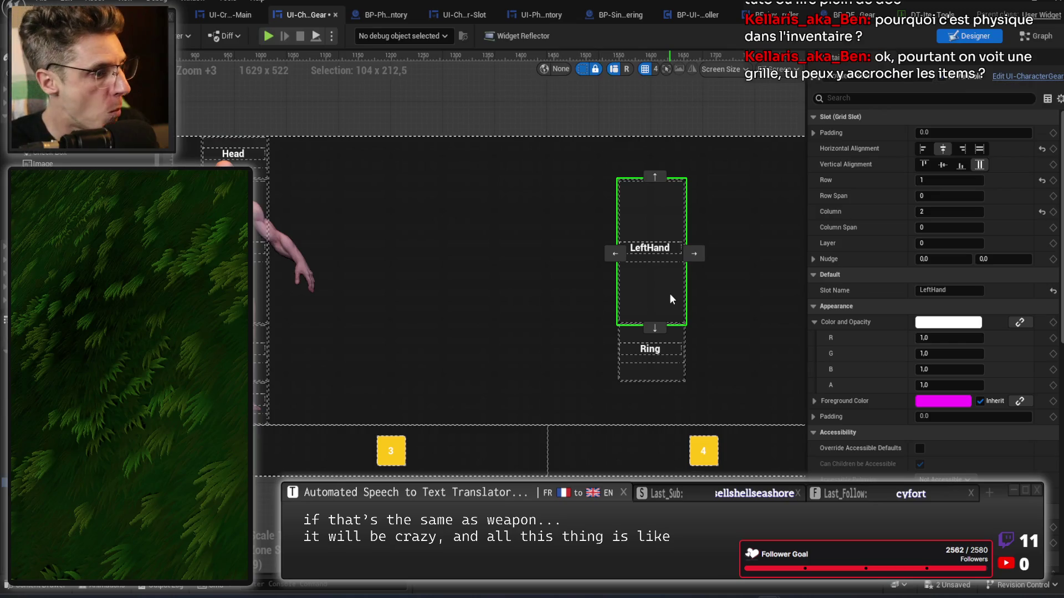
left_click(1025, 44)
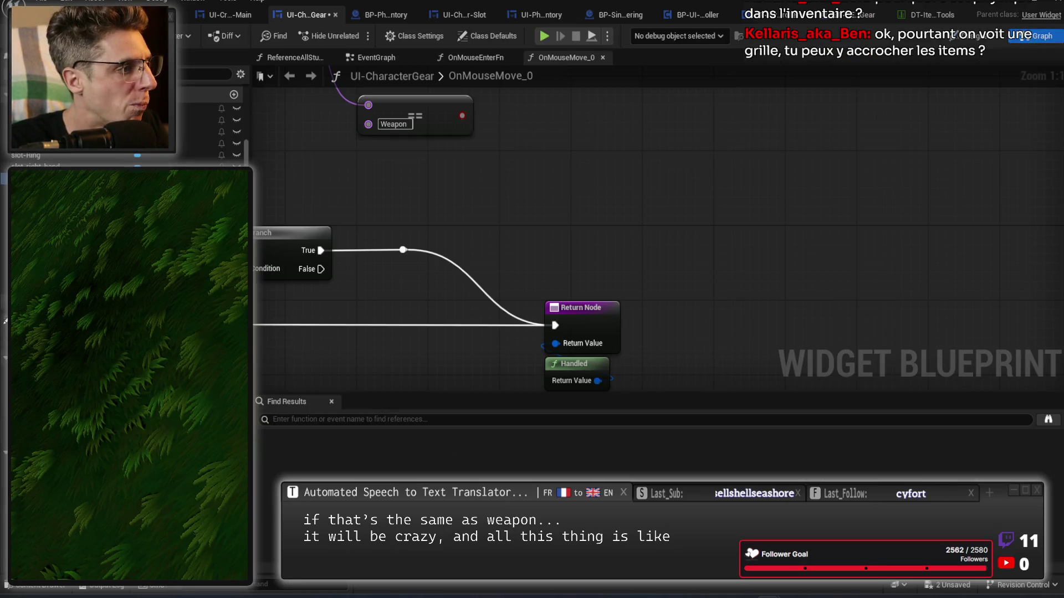
Add Slot-right-hand and Slot-left-hand Get nodes to the OnMouseMove_0 graph
left_click_drag(36, 166, 443, 167)
left_click_drag(36, 177, 437, 197)
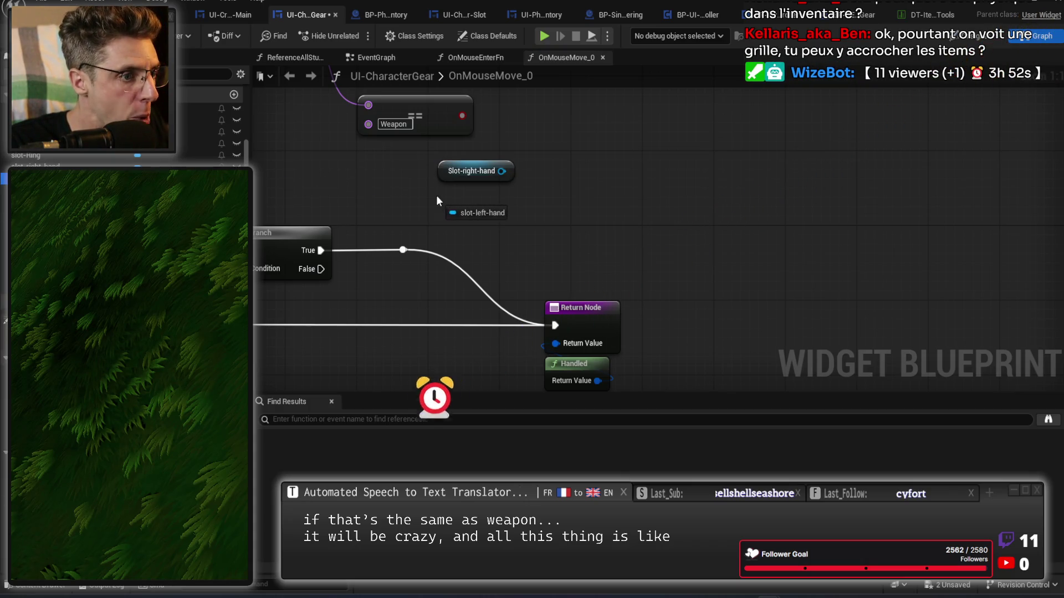
left_click_drag(561, 209, 560, 225)
left_click(487, 217)
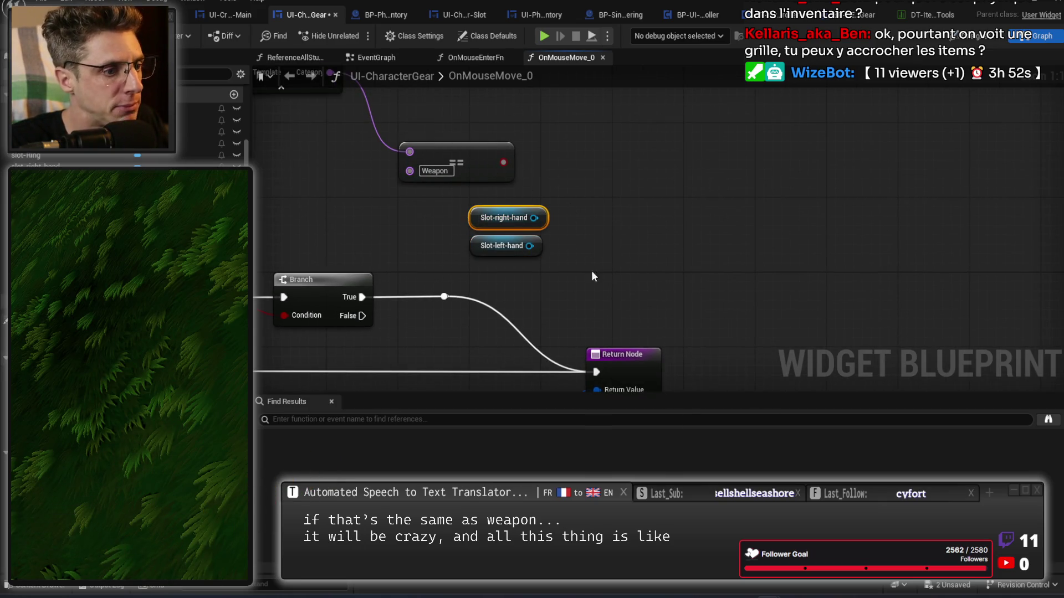
Move Return Node and Handled left and connect a Branch's False output to the Return Node
left_click_drag(656, 308, 595, 154)
left_click_drag(624, 283, 577, 242)
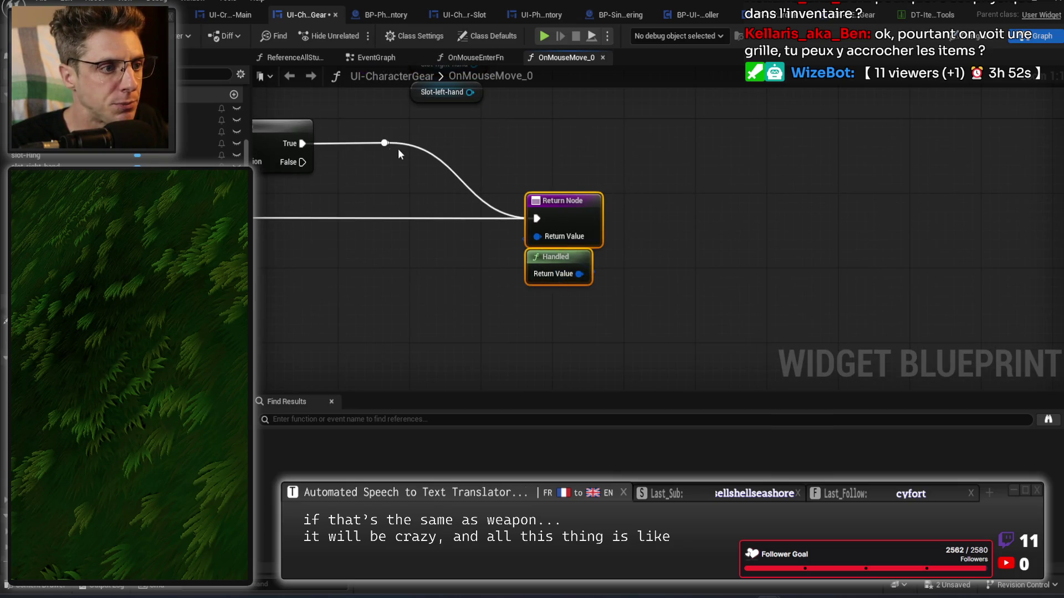
scroll(560, 203, "down", 2)
mouse_move(779, 211)
left_mouse_down()
mouse_move(783, 168)
mouse_move(582, 171)
mouse_move(665, 161)
mouse_move(696, 178)
left_mouse_up()
mouse_move(580, 135)
left_mouse_down()
mouse_move(669, 178)
mouse_move(714, 232)
mouse_move(671, 168)
left_mouse_up()
left_click(454, 233)
Shift the OnMouseMove_0 event chain up to the Branch down and to the left
scroll(600, 248, "down", 1)
mouse_move(599, 248)
left_mouse_down()
mouse_move(765, 300)
mouse_move(879, 297)
mouse_move(1045, 225)
left_mouse_up()
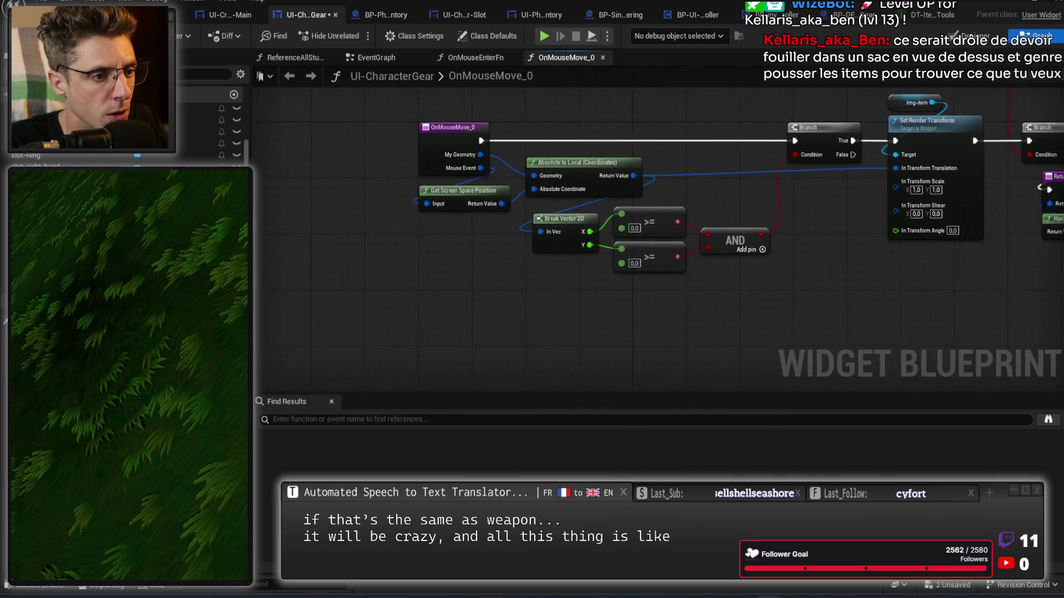
scroll(902, 237, "down", 2)
left_click_drag(709, 259, 610, 232)
scroll(500, 208, "down", 1)
left_click_drag(447, 174, 770, 310)
mouse_move(749, 210)
left_mouse_down()
mouse_move(713, 211)
mouse_move(670, 300)
mouse_move(677, 321)
left_mouse_up()
left_click_drag(833, 321, 606, 255)
Cut and paste Return Node and Handled beside the first Branch and wire its False output to them
left_click_drag(976, 167, 962, 219)
key("ctrl+x")
key("ctrl+v")
scroll(562, 271, "up", 2)
left_click_drag(450, 261, 527, 260)
scroll(726, 261, "down", 1)
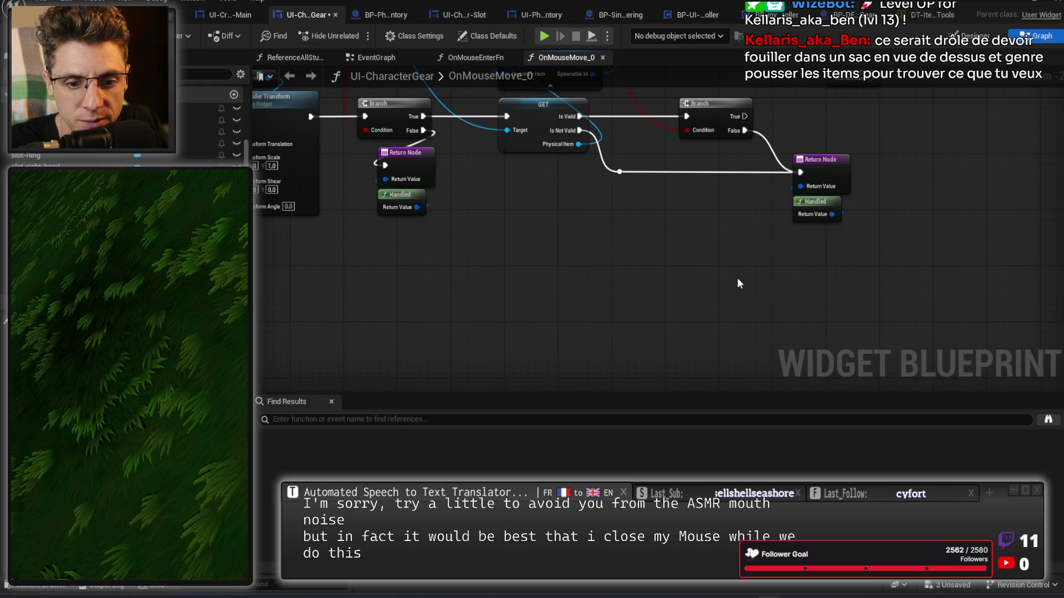
mouse_move(789, 271)
left_mouse_down()
mouse_move(575, 344)
mouse_move(451, 344)
left_mouse_up()
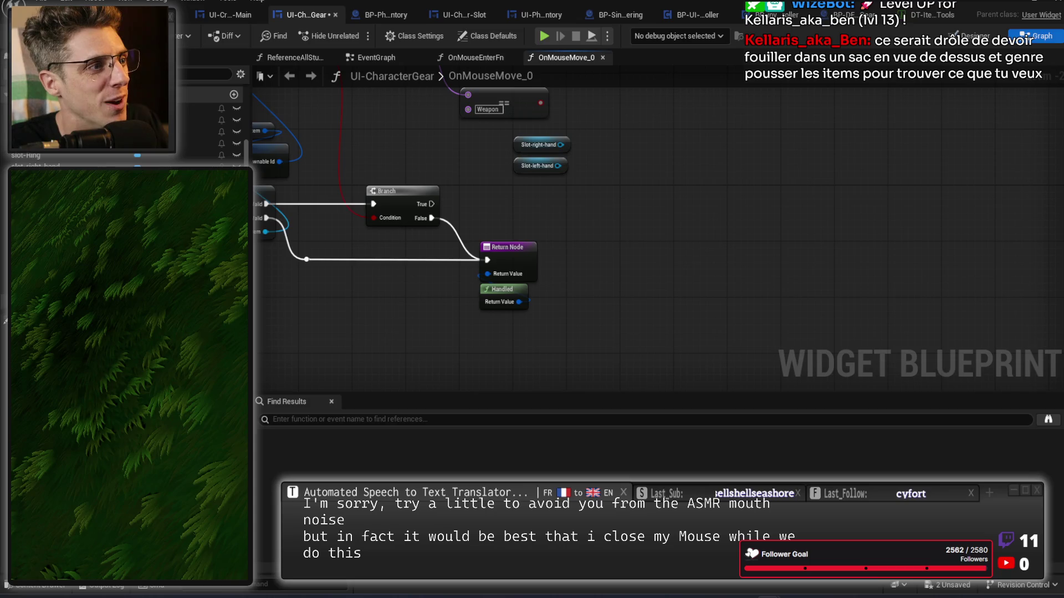
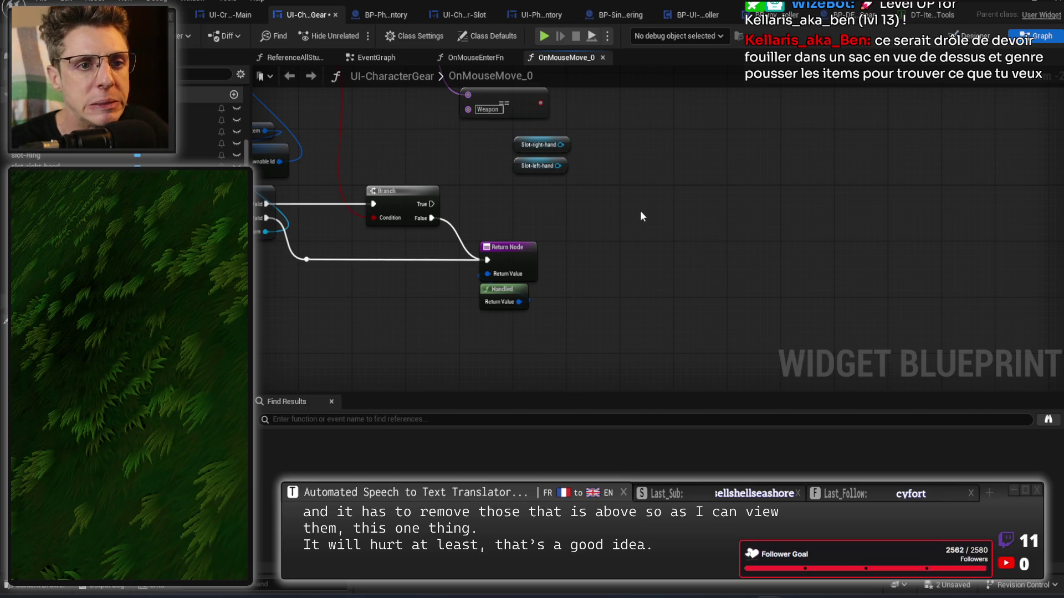
Add a Set Visibility node for Slot-right-hand beside the Branch's True path
mouse_move(672, 213)
left_mouse_down()
mouse_move(651, 174)
mouse_move(660, 234)
left_mouse_up()
left_click_drag(443, 302, 687, 274)
type("branch")
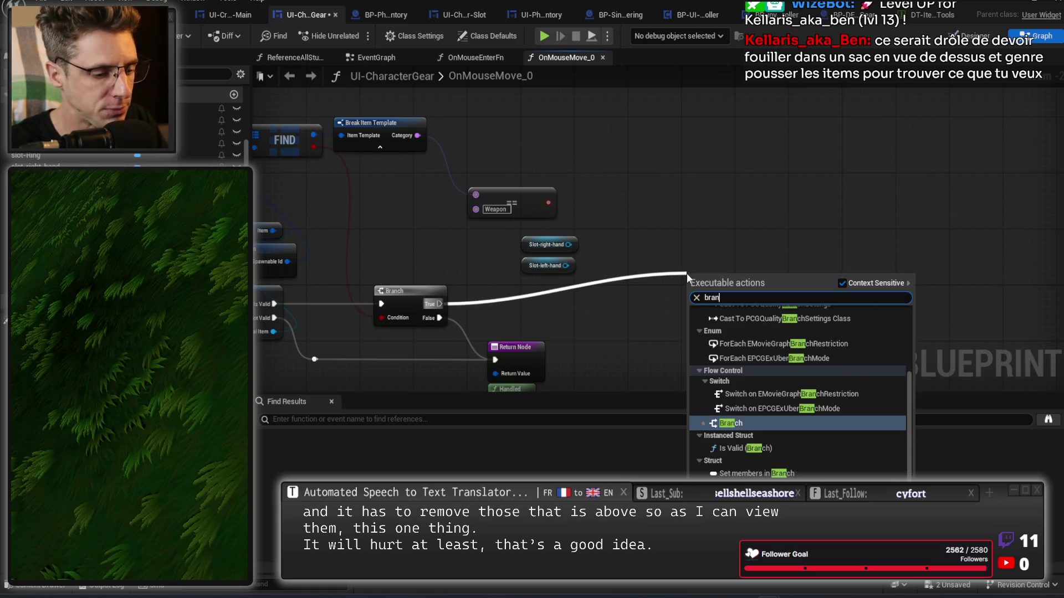
key("Return")
mouse_move(548, 202)
left_mouse_down()
mouse_move(689, 308)
mouse_move(699, 211)
mouse_move(737, 212)
left_mouse_up()
left_click_drag(793, 303, 860, 300)
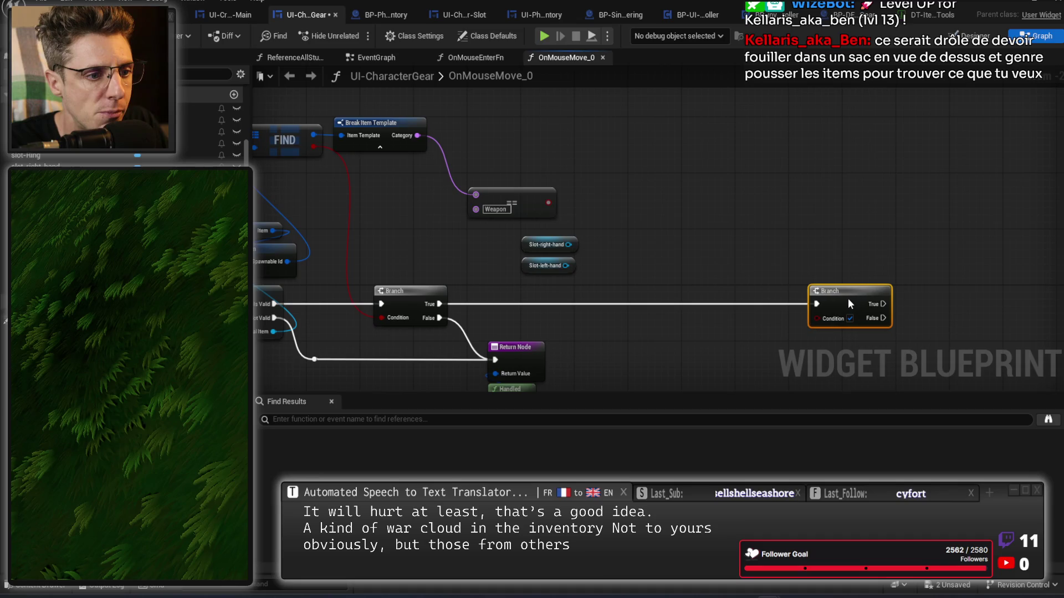
left_click_drag(568, 244, 639, 240)
type("set visibility")
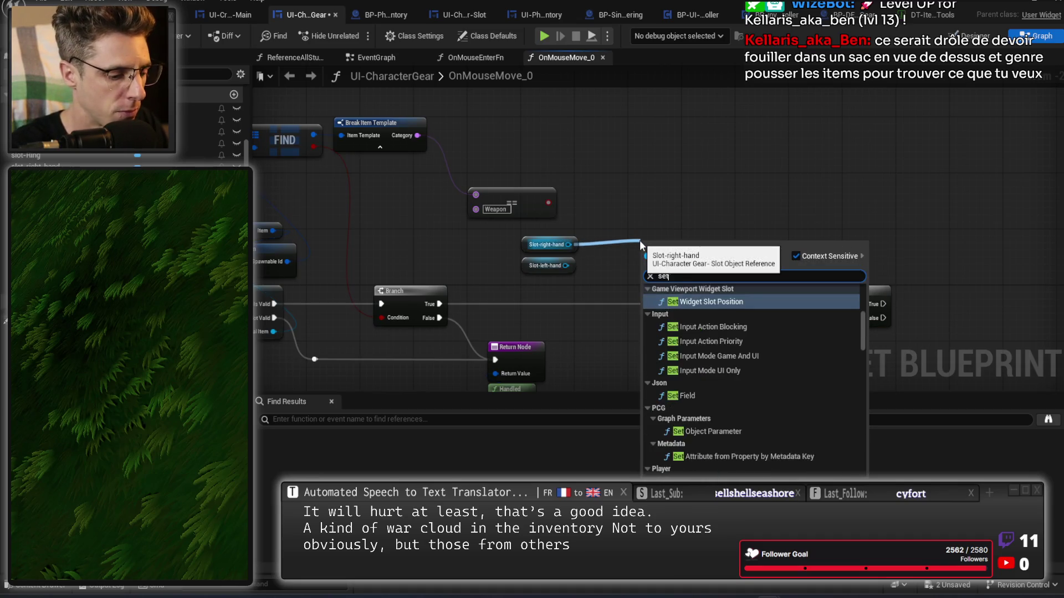
key("Return")
Target both hand slots from the first Branch's True path and delete the extra Branch
scroll(640, 252, "up", 2)
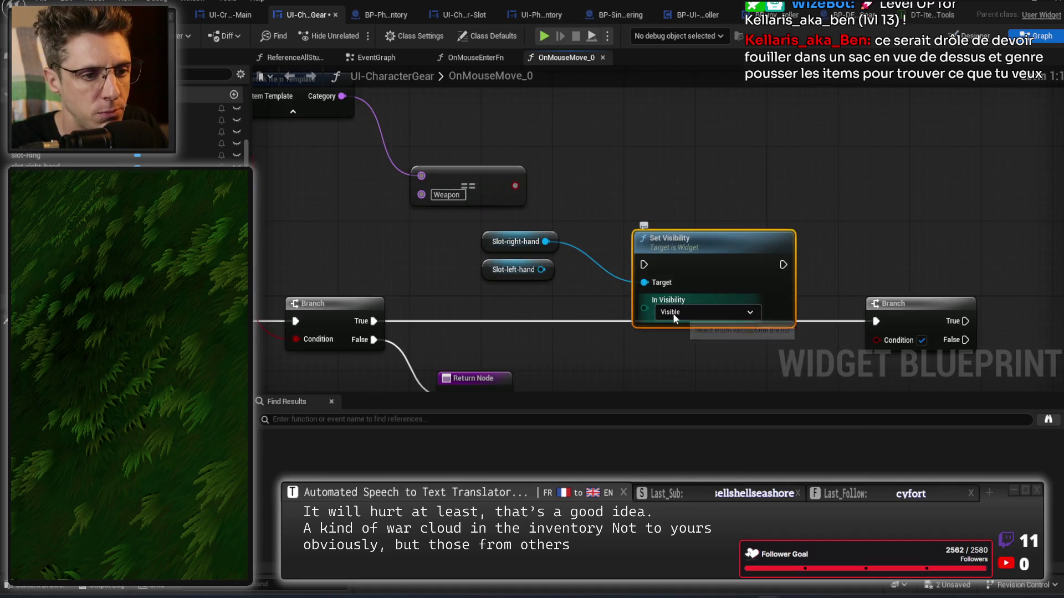
left_click(672, 313)
left_click(545, 274)
left_click_drag(543, 270, 645, 283)
left_click_drag(370, 320, 651, 267)
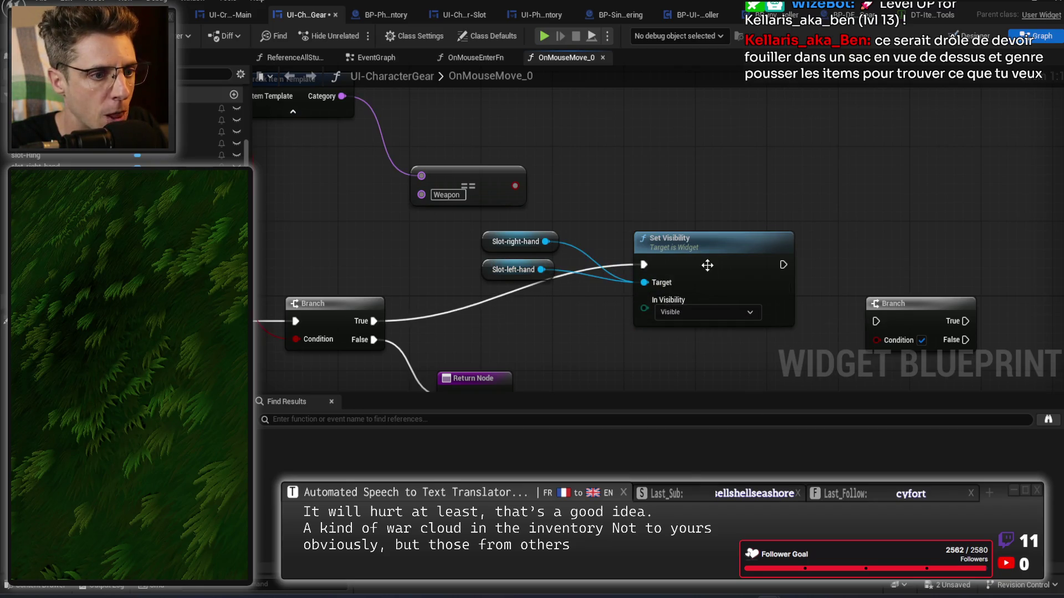
left_click_drag(714, 276, 802, 161)
mouse_move(579, 222)
left_mouse_down()
mouse_move(532, 282)
mouse_move(569, 224)
mouse_move(695, 138)
left_mouse_up()
left_click_drag(704, 240, 562, 222)
mouse_move(626, 119)
left_mouse_down()
mouse_move(640, 114)
mouse_move(644, 95)
left_mouse_up()
left_click(750, 321)
key("Delete")
Drive In Visibility from a Select indexed by Weapon ==, False Collapsed, True Visible, then save
left_click_drag(610, 151, 536, 199)
type("select")
key("Return")
left_click_drag(682, 285, 653, 245)
left_click_drag(374, 169, 523, 261)
left_click(556, 197)
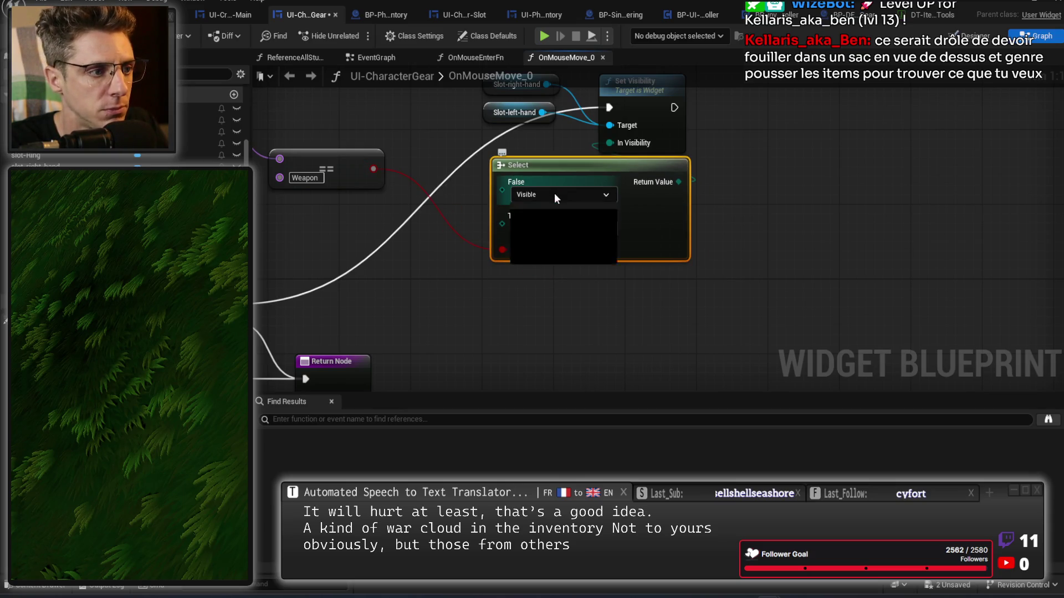
left_click(551, 222)
scroll(613, 325, "down", 2)
key("ctrl+s")
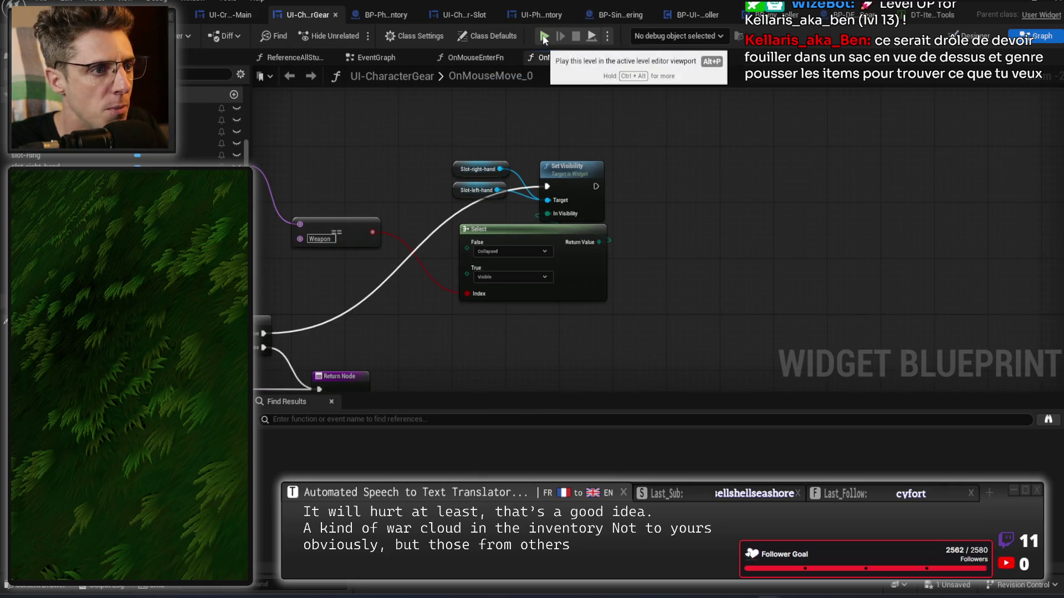
Play-test, drag stick items over the gear panel to confirm the hand slots hide, then stop
left_click(544, 37)
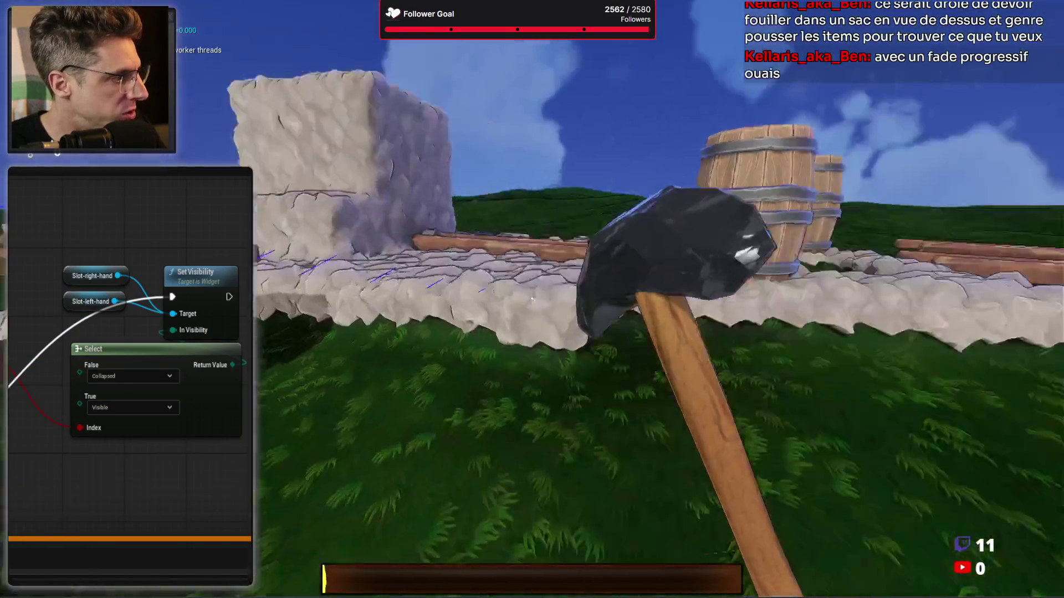
key("Tab")
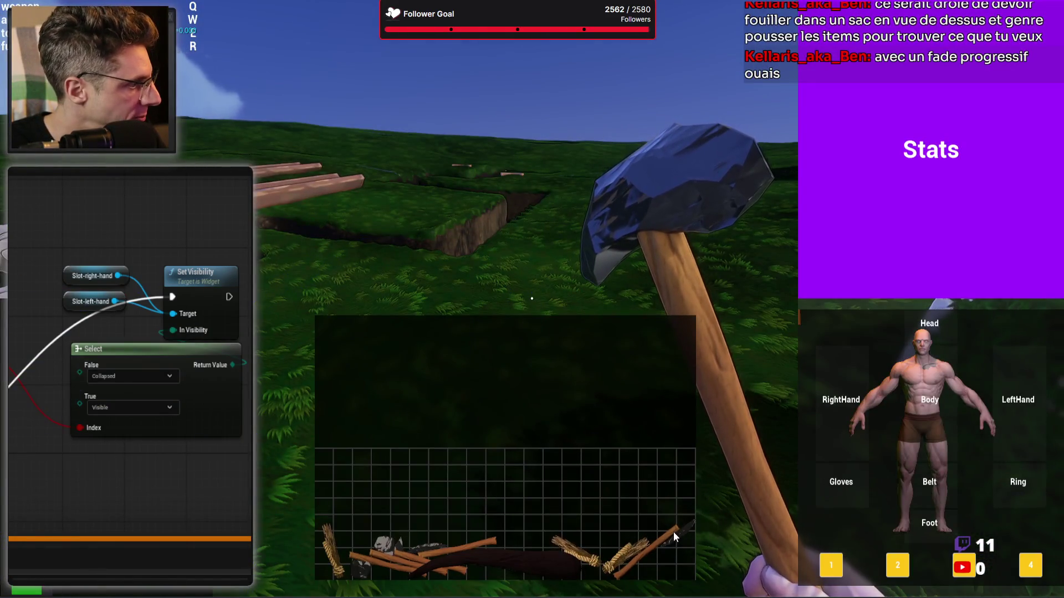
mouse_move(676, 537)
left_mouse_down()
mouse_move(652, 237)
mouse_move(841, 410)
mouse_move(783, 420)
left_mouse_up()
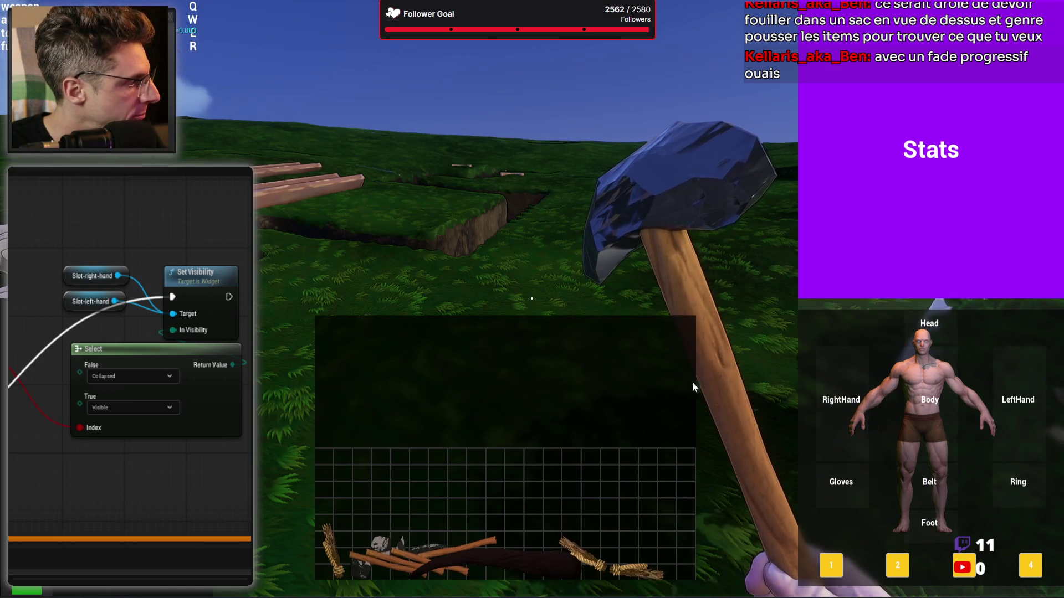
left_click_drag(531, 564, 560, 458)
mouse_move(340, 569)
left_mouse_down()
mouse_move(349, 471)
mouse_move(711, 301)
mouse_move(921, 488)
mouse_move(985, 451)
mouse_move(886, 408)
mouse_move(769, 397)
mouse_move(737, 360)
left_mouse_up()
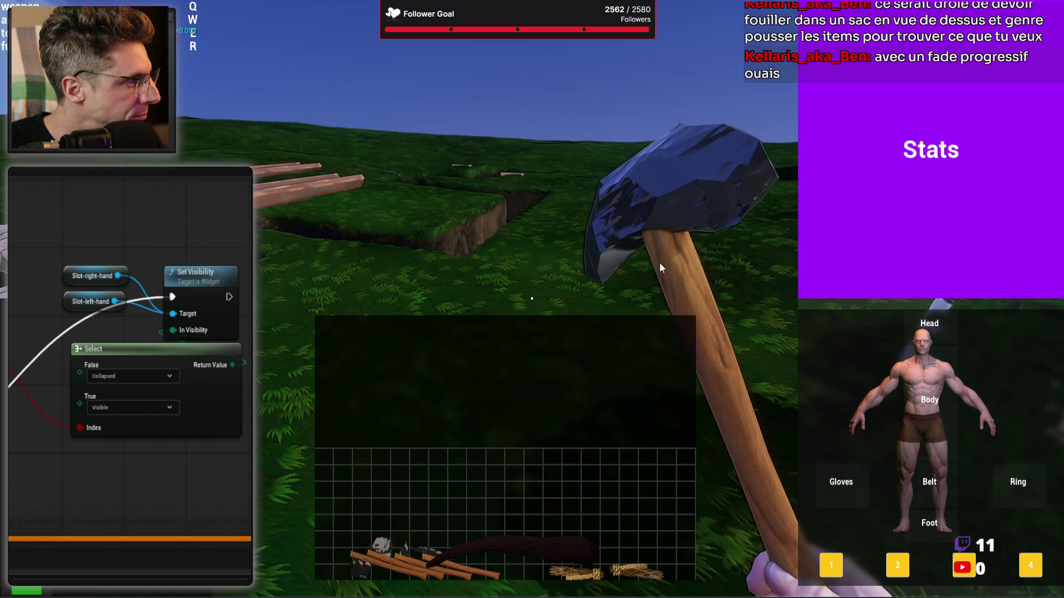
key("Tab")
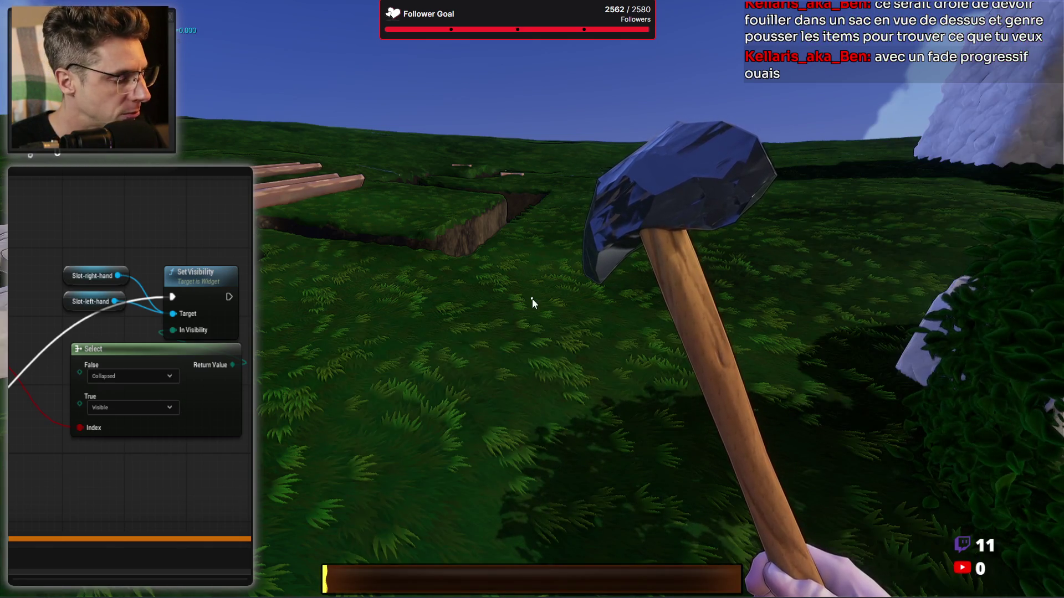
key("Escape")
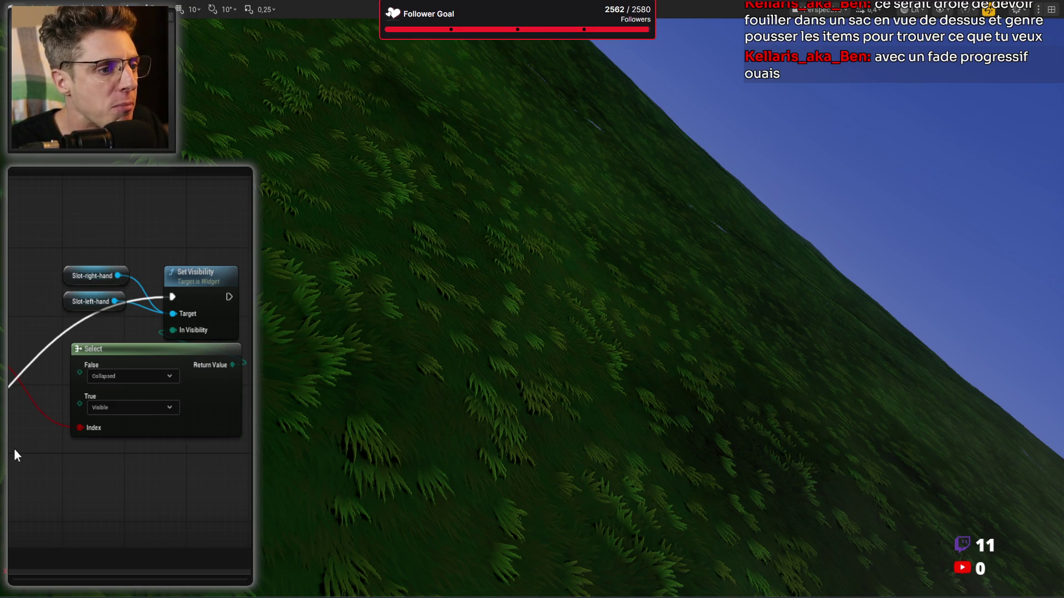
mouse_move(15, 447)
left_mouse_down()
mouse_move(154, 390)
mouse_move(108, 412)
mouse_move(183, 405)
left_mouse_up()
Duplicate the Weapon comparison node and rename the copy Armor
left_click_drag(104, 308, 104, 227)
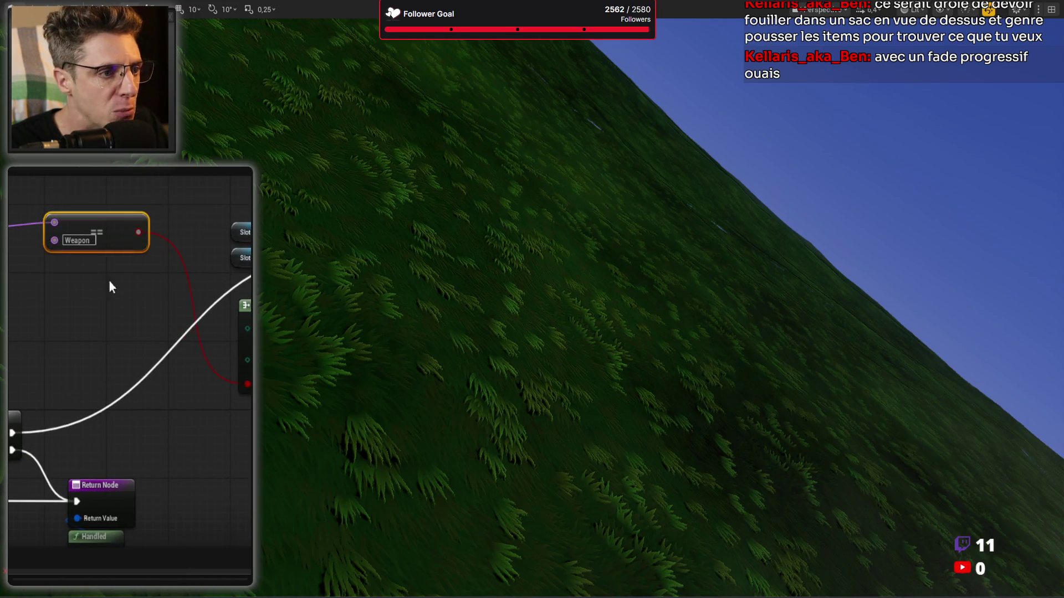
key("ctrl+d")
scroll(24, 286, "up", 1)
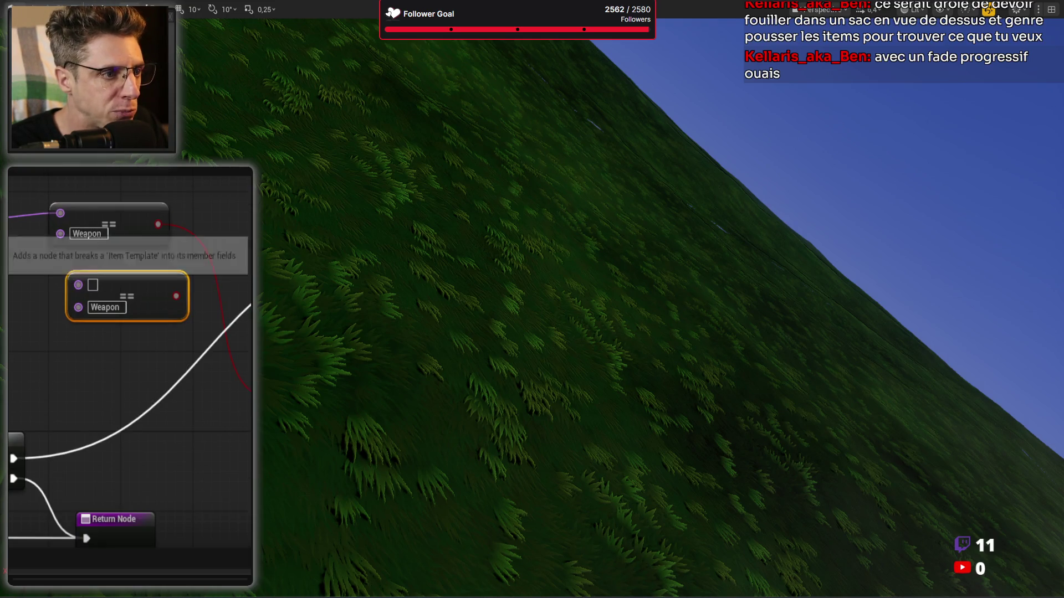
left_click_drag(111, 293, 92, 273)
left_click(96, 285)
type("Armor")
Move the visibility logic nodes right and up to make room for more comparisons
left_click_drag(95, 285, 77, 396)
scroll(77, 395, "down", 1)
mouse_move(216, 244)
left_mouse_down()
mouse_move(174, 274)
mouse_move(89, 224)
left_mouse_up()
left_click_drag(191, 297, 329, 265)
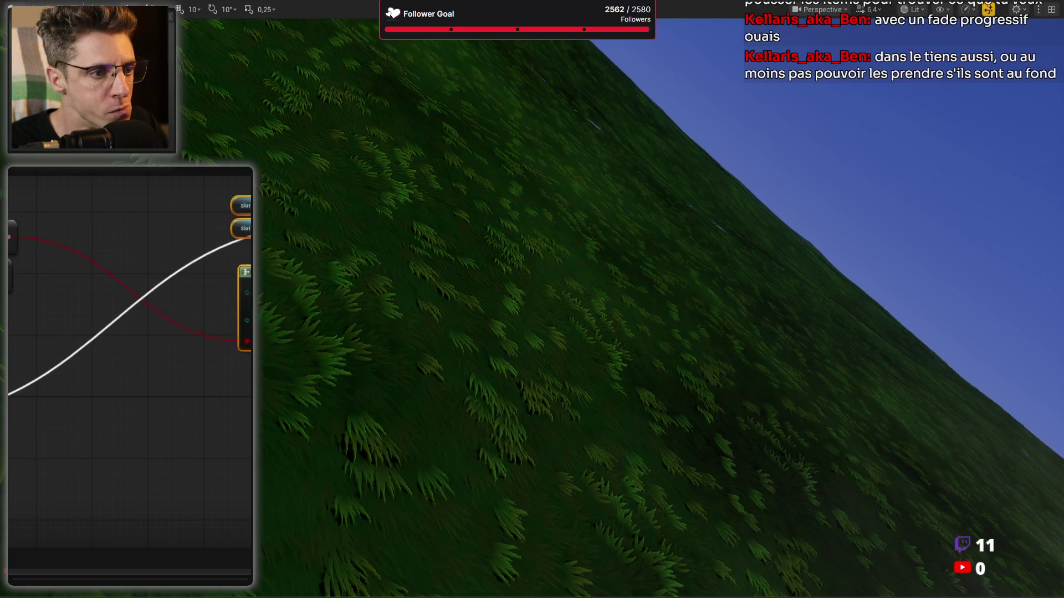
left_click_drag(107, 365, 248, 370)
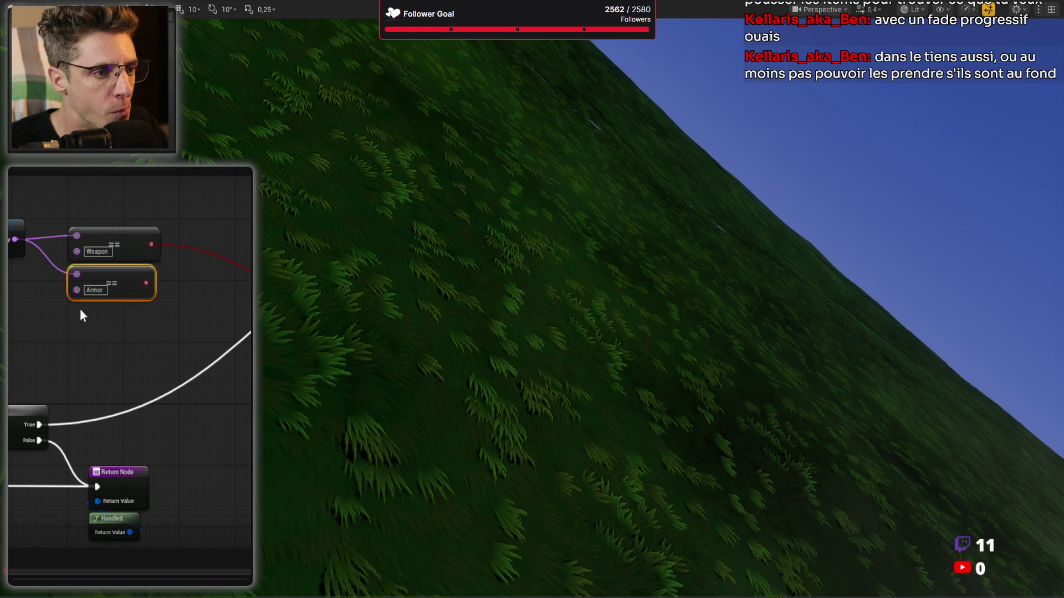
left_click(66, 322)
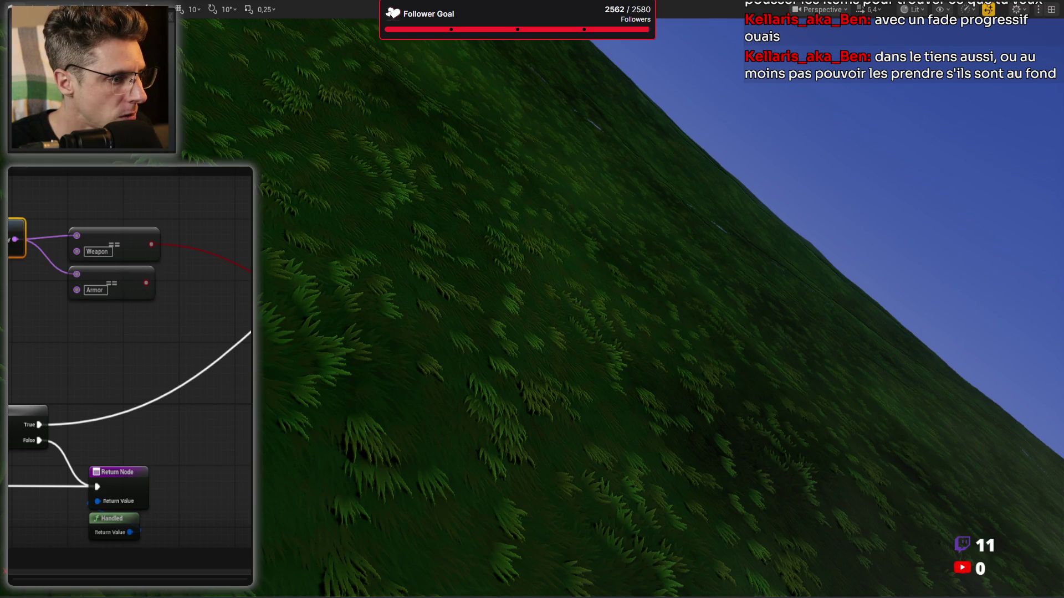
left_click_drag(8, 244, 16, 244)
left_click_drag(62, 288, 158, 283)
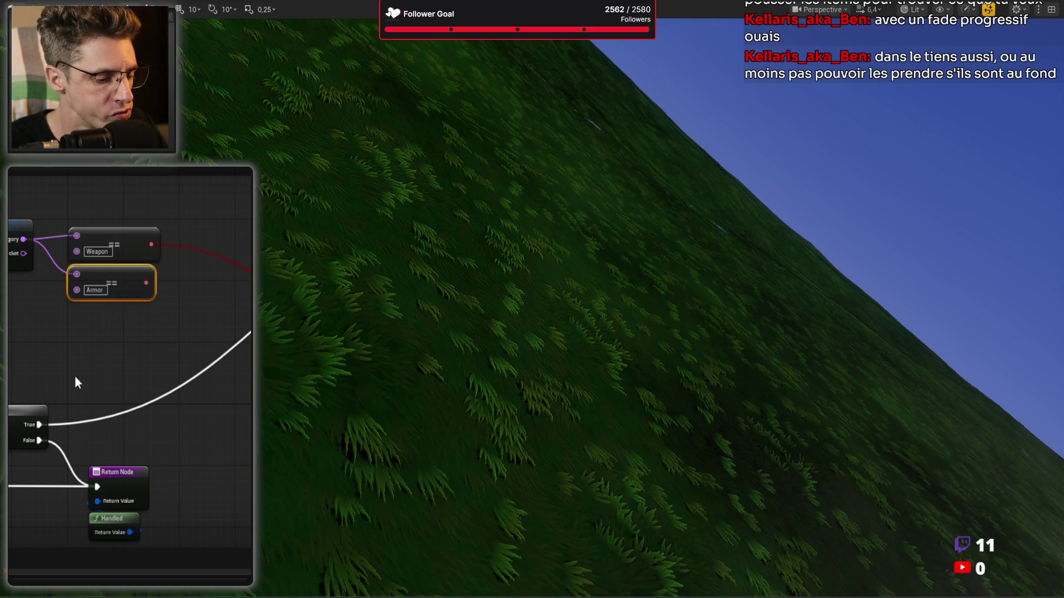
Duplicate Armor into a Hands comparison wired from Break Item Template
key("ctrl+d")
left_click_drag(23, 253, 85, 338)
scroll(92, 316, "up", 2)
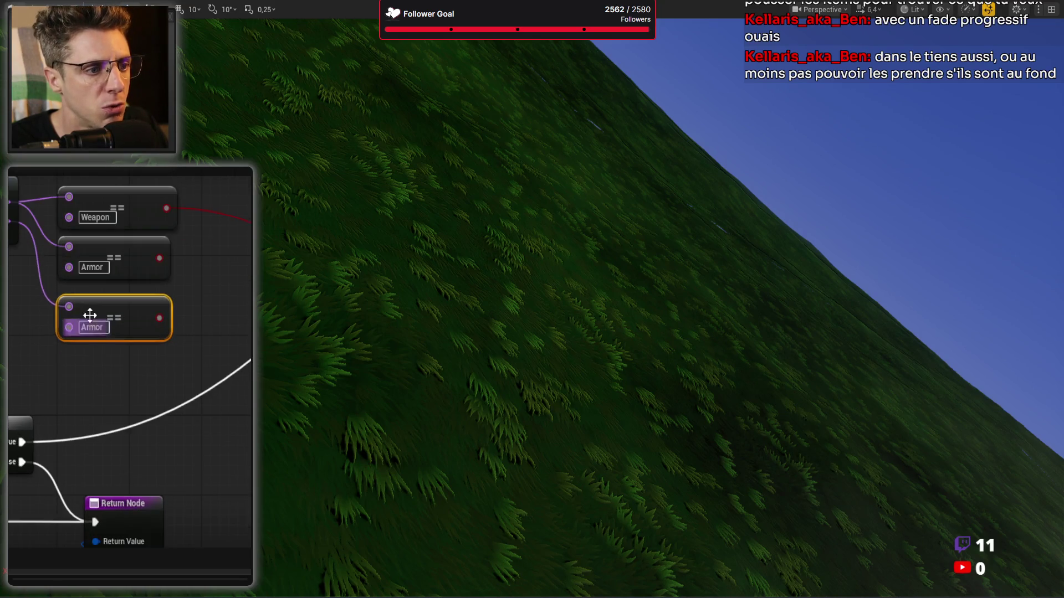
left_click(93, 328)
type("Hands")
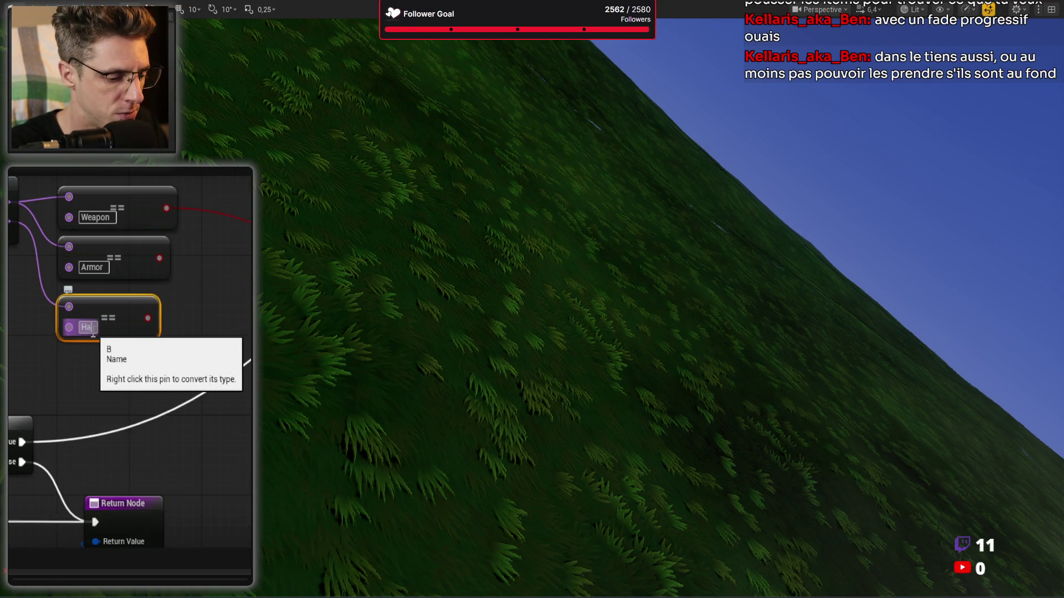
key("Return")
left_click(104, 362)
Duplicate Hands into a Body comparison wired from Break Item Template
left_click(94, 339)
key("ctrl+w")
left_click(111, 392)
type("Body")
key("Return")
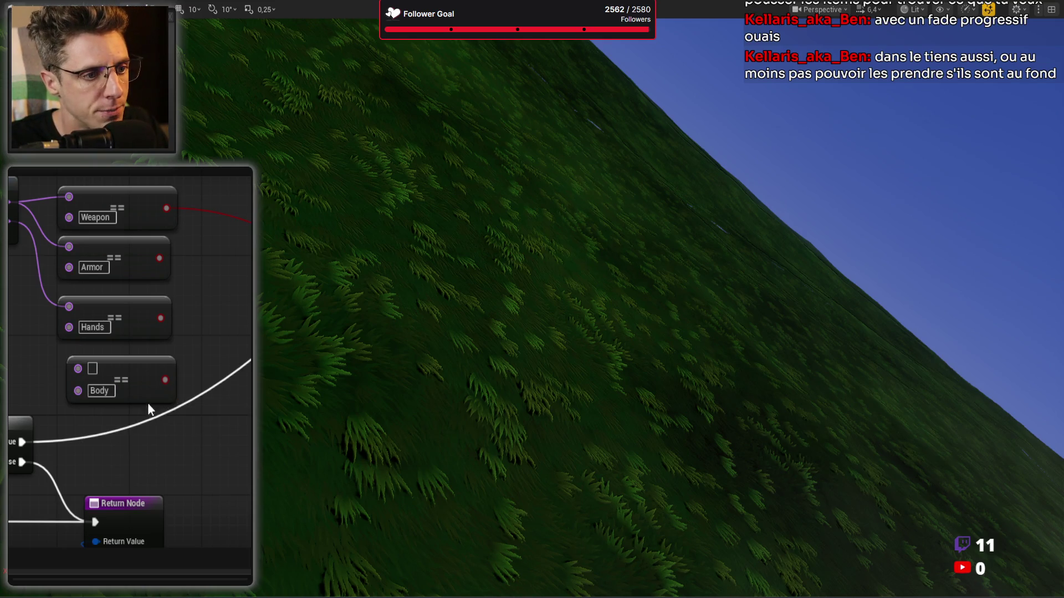
left_click_drag(148, 399, 134, 382)
left_click_drag(9, 242, 68, 358)
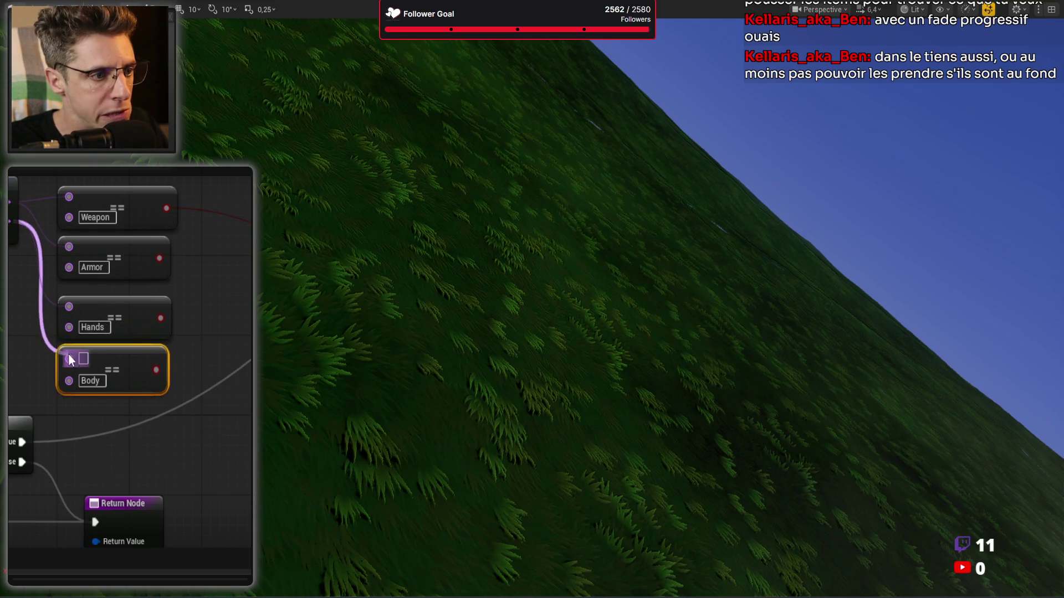
scroll(244, 424, "down", 3)
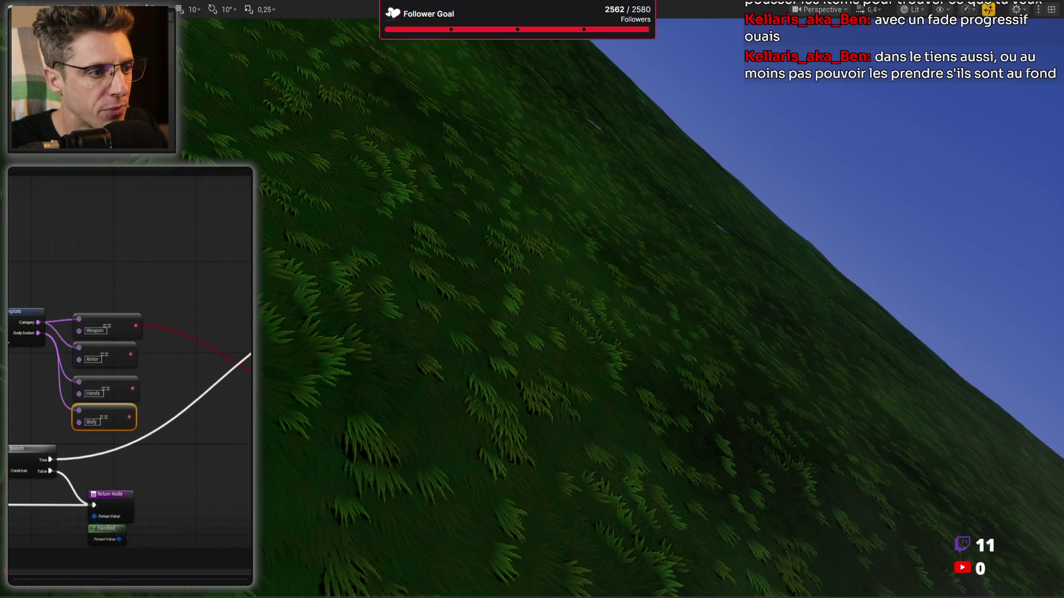
Move the template and comparison nodes up together
mouse_move(9, 224)
left_mouse_down()
mouse_move(202, 371)
mouse_move(213, 433)
left_mouse_up()
left_click_drag(142, 327, 141, 207)
mouse_move(219, 397)
left_mouse_down()
mouse_move(111, 410)
mouse_move(62, 429)
mouse_move(134, 427)
left_mouse_up()
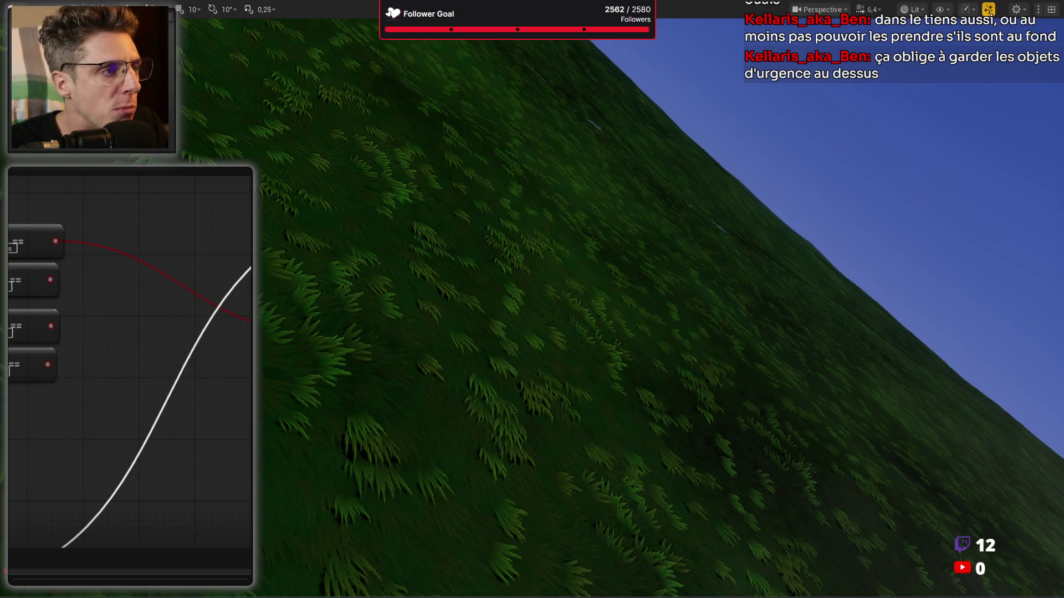
left_click_drag(11, 422, 52, 410)
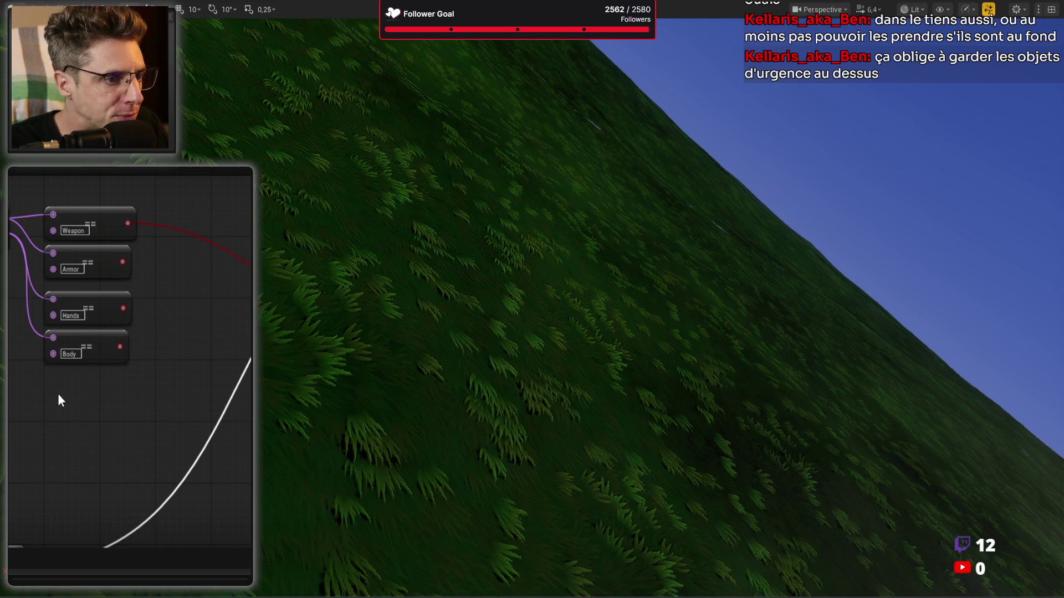
Duplicate Hands and Body, wire the copies from the template, and rename them Legs and Head
left_click_drag(138, 351, 68, 385)
left_click_drag(164, 314, 78, 380)
key("ctrl+d")
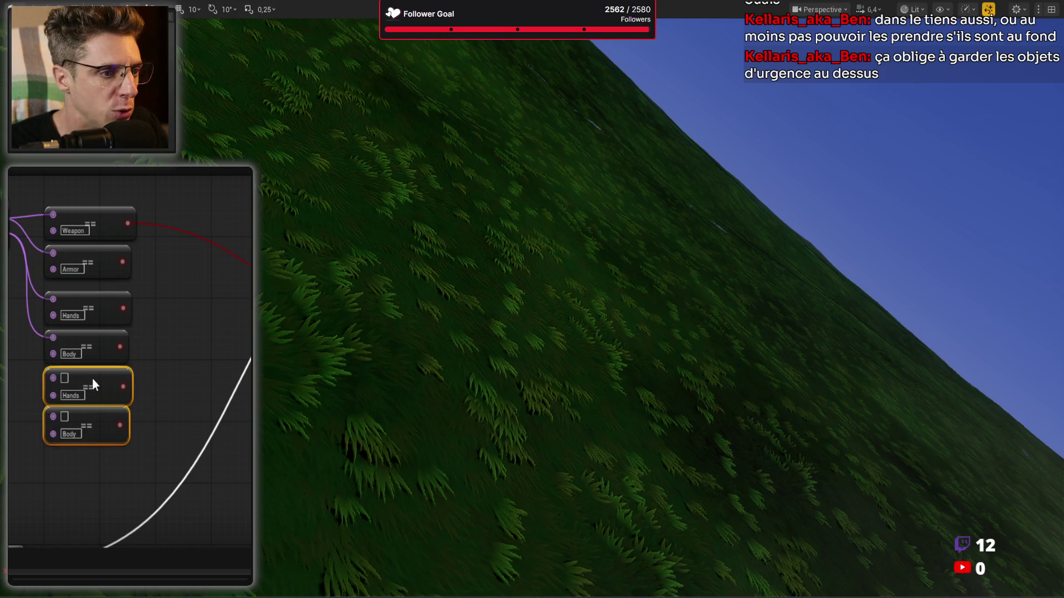
scroll(44, 404, "up", 2)
scroll(19, 209, "up", 3)
left_click_drag(19, 209, 101, 422)
mouse_move(20, 209)
left_mouse_down()
mouse_move(45, 343)
mouse_move(100, 480)
left_mouse_up()
type("L")
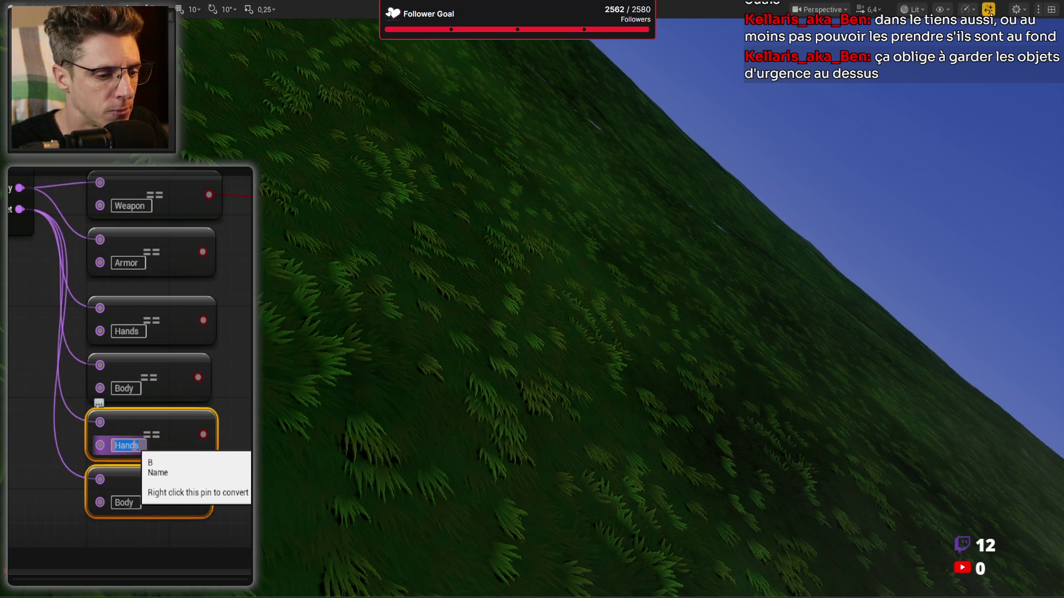
type("egs")
key("Return")
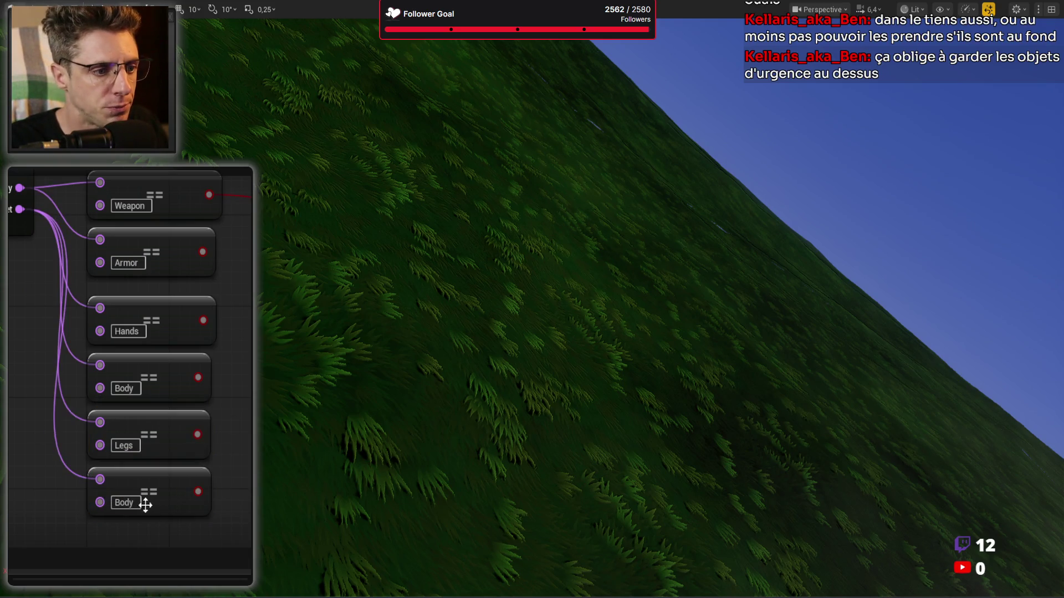
double_click(124, 502)
type("Head")
key("Return")
Copy-paste the Head comparison as a Belt check and pull a wire from a comparison result
left_click(139, 421)
key("ctrl+c")
left_click(91, 463)
key("ctrl+v")
left_click_drag(130, 456, 135, 449)
double_click(110, 484)
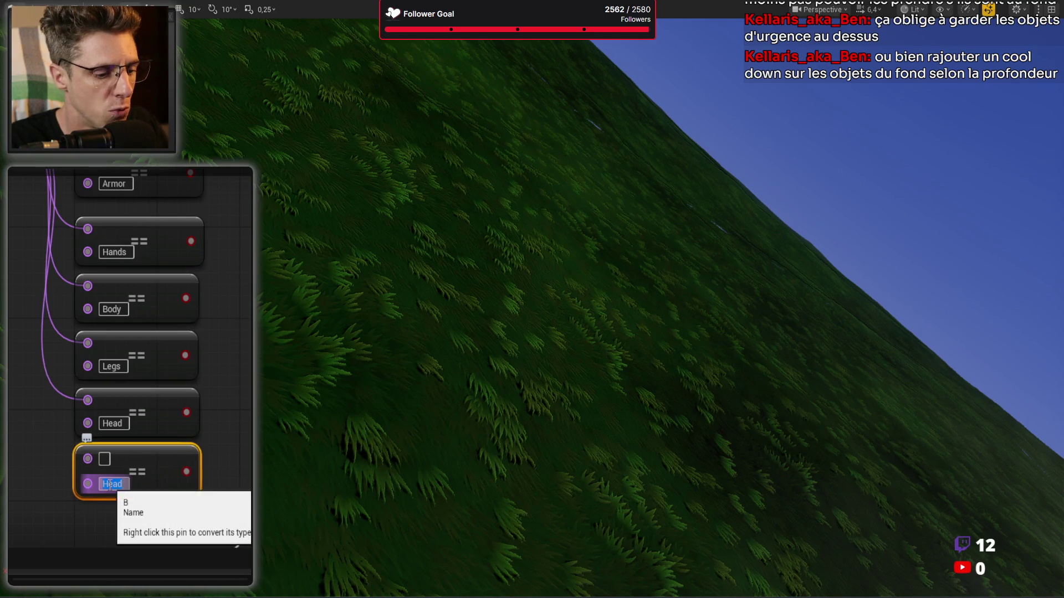
key("Return")
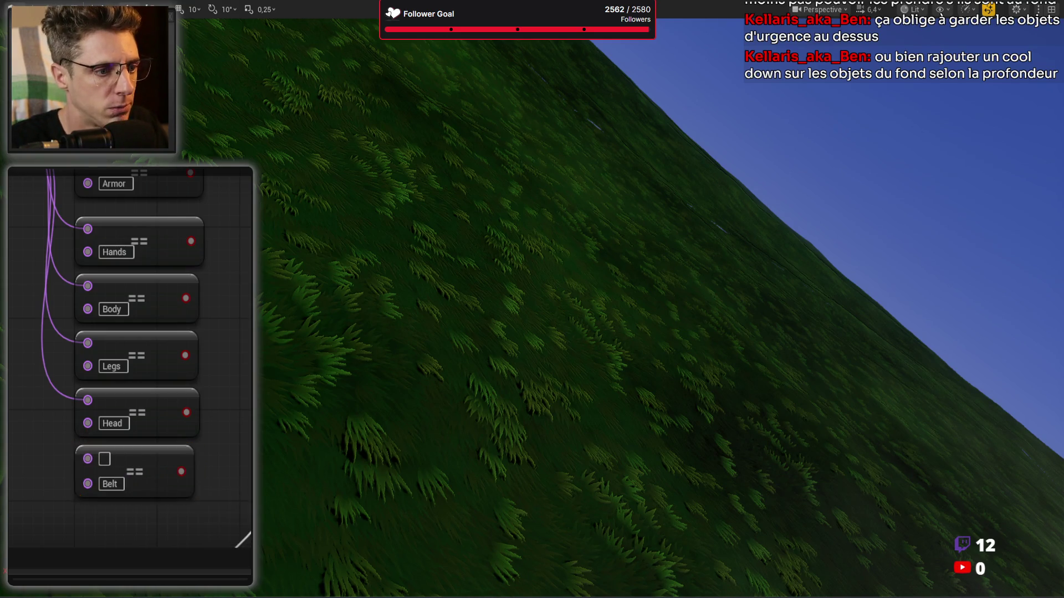
left_click_drag(14, 152, 63, 226)
mouse_move(192, 485)
left_mouse_down()
mouse_move(107, 408)
mouse_move(190, 387)
mouse_move(142, 310)
mouse_move(42, 245)
mouse_move(96, 287)
left_mouse_up()
Add two AND nodes, each wired to the shared condition and a comparison result
type("and")
key("Return")
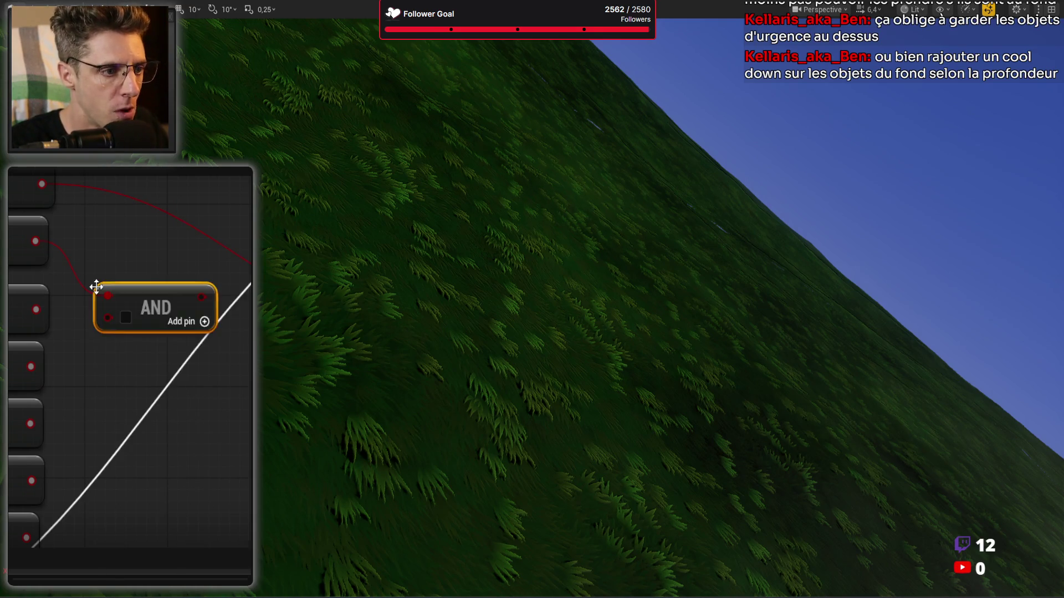
left_click_drag(35, 310, 108, 316)
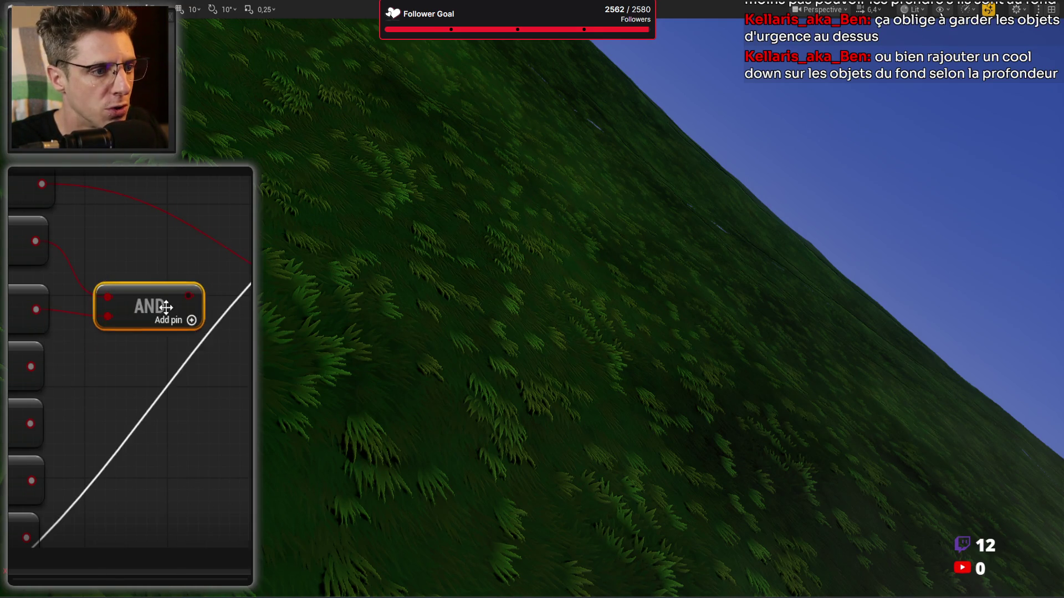
key("ctrl+d")
left_click_drag(171, 352, 162, 351)
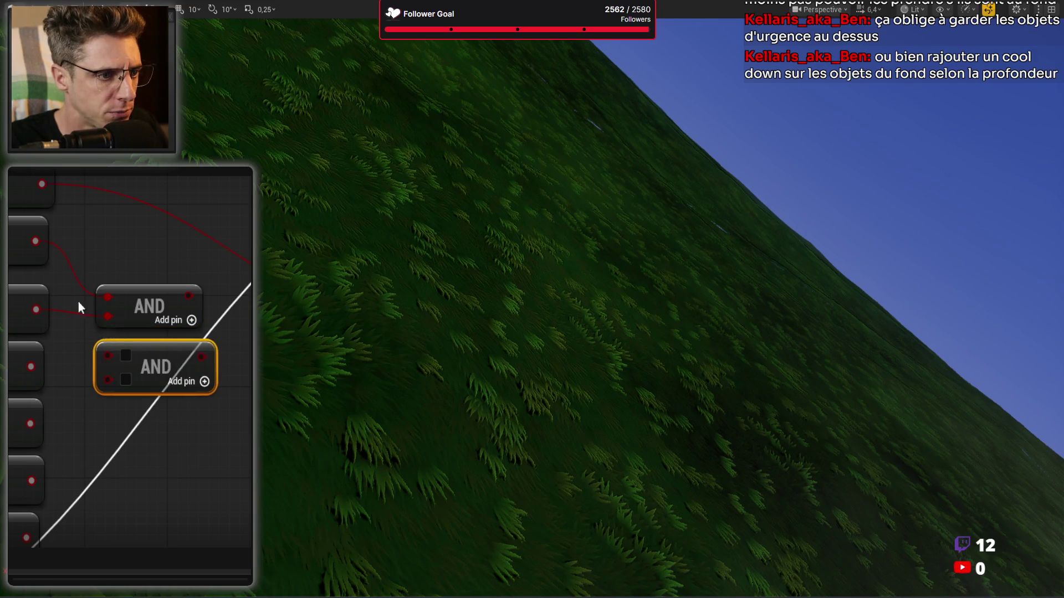
mouse_move(35, 242)
left_mouse_down()
mouse_move(105, 341)
mouse_move(104, 358)
left_mouse_up()
left_click_drag(31, 366, 108, 373)
Add three more AND nodes wired to the shared condition and the remaining comparisons through Belt
key("ctrl+d")
left_click_drag(34, 241, 104, 400)
left_click_drag(30, 423, 108, 419)
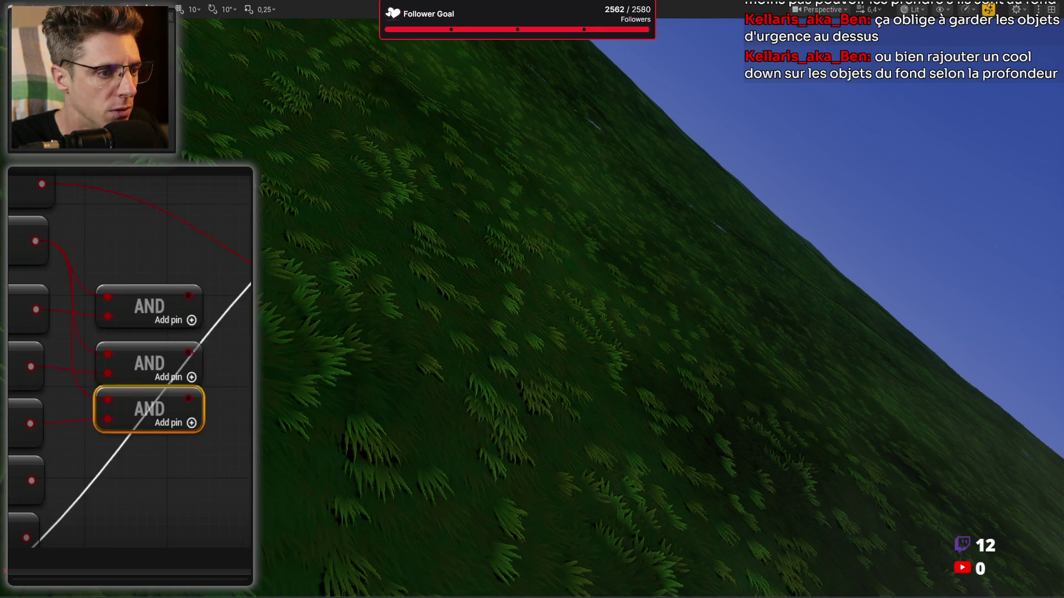
key("ctrl+d")
left_click_drag(15, 185, 83, 398)
left_click_drag(17, 421, 83, 420)
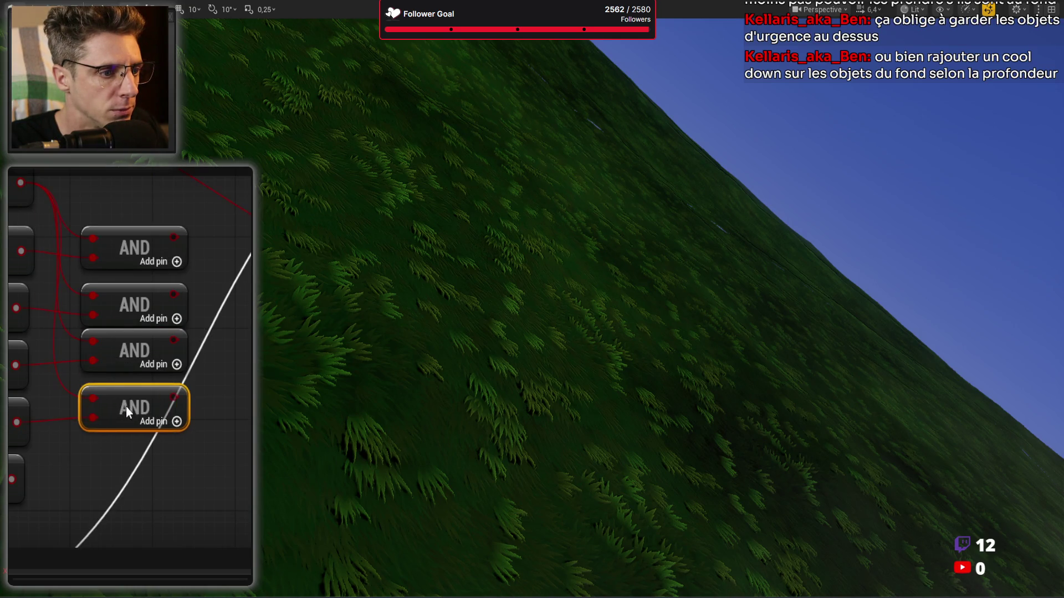
key("ctrl+d")
left_click_drag(20, 182, 108, 467)
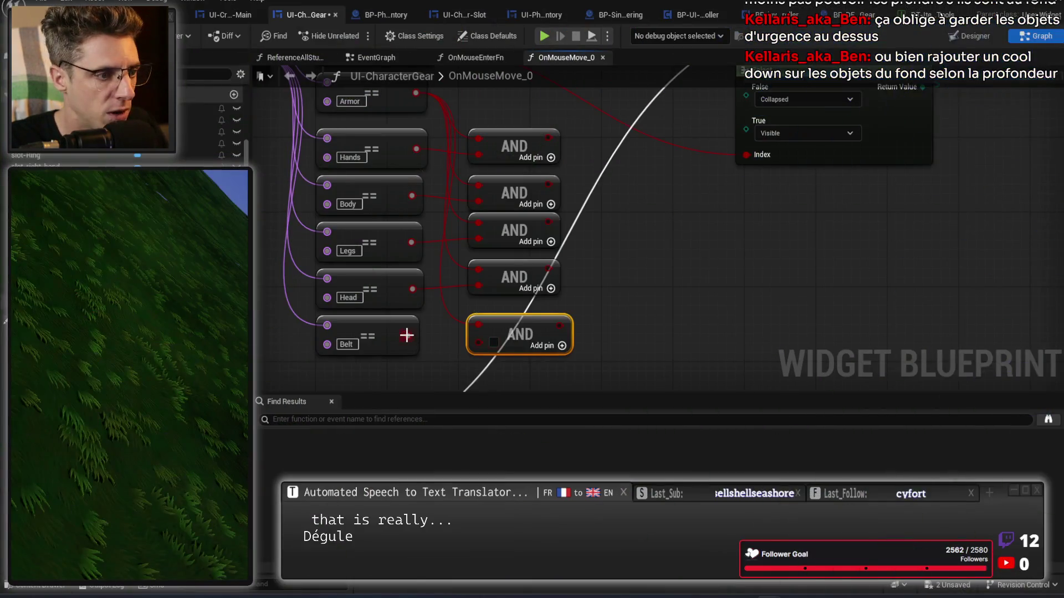
left_click_drag(408, 336, 480, 340)
Move the Set Visibility, Select and slot nodes up and right
scroll(537, 299, "down", 5)
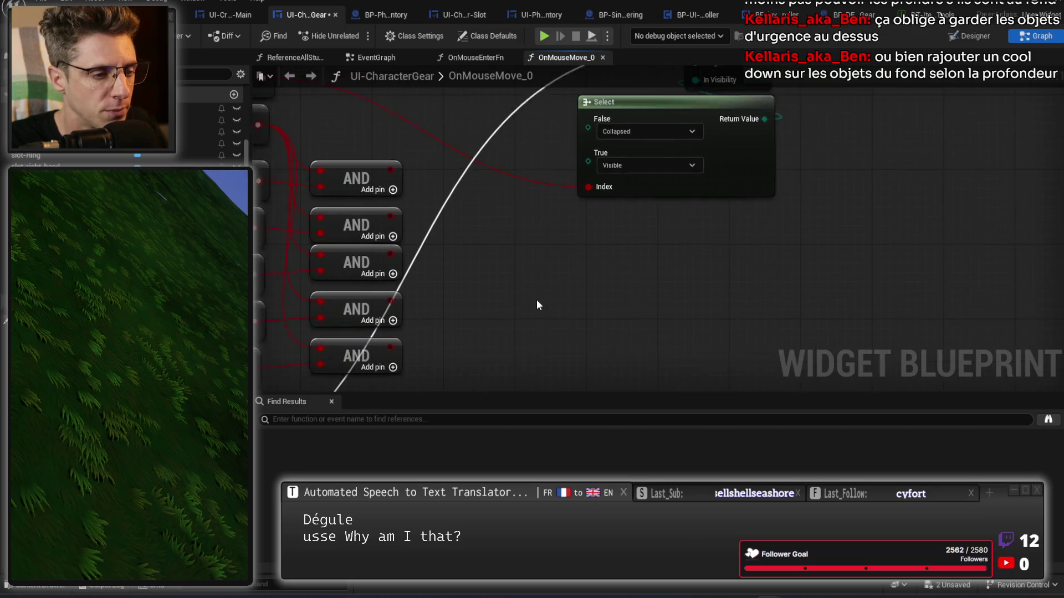
left_click_drag(642, 147, 501, 246)
left_click_drag(578, 237, 620, 199)
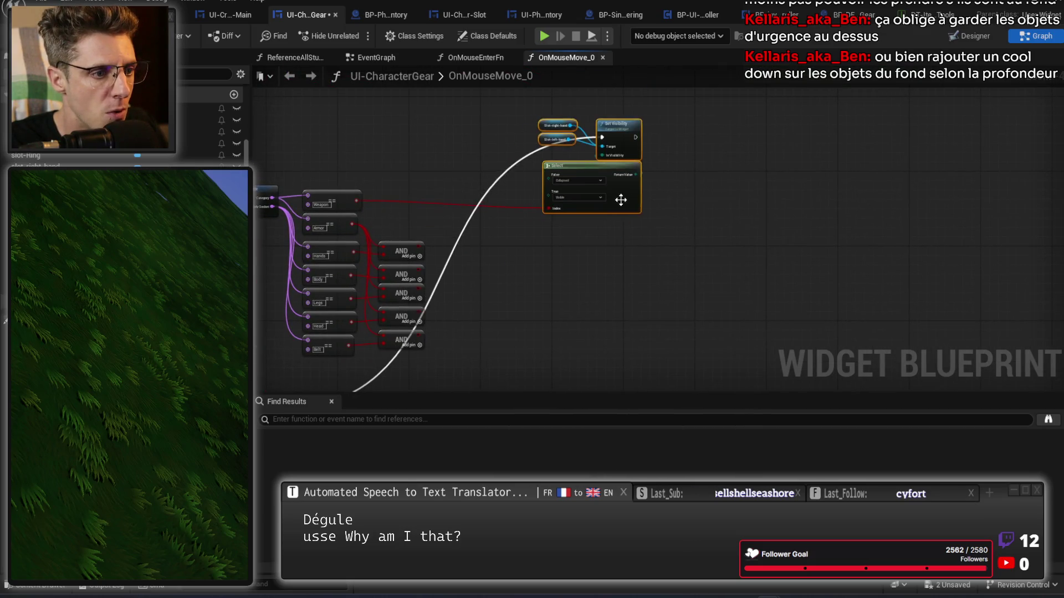
Add a Sequence node off the Branch's True output
scroll(506, 245, "up", 2)
left_click_drag(447, 235, 615, 232)
type("sequence")
key("Return")
left_click(703, 198)
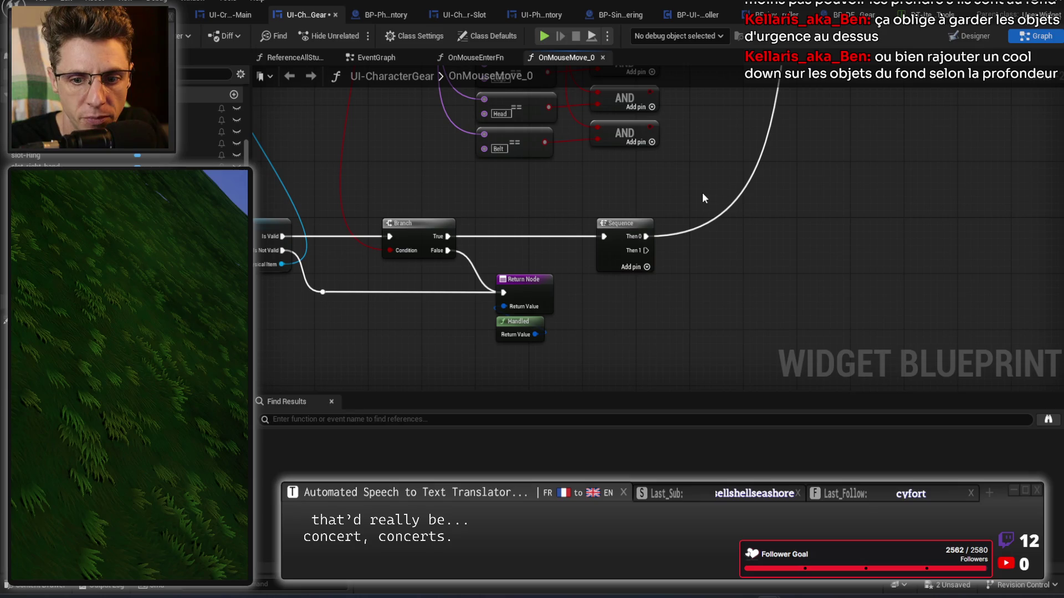
Paste a copy of the Set Visibility/Select pair and wire Then 1 to it
mouse_move(709, 192)
left_mouse_down()
mouse_move(582, 252)
mouse_move(475, 384)
mouse_move(500, 388)
mouse_move(465, 391)
left_mouse_up()
left_click_drag(681, 123, 607, 236)
left_click_drag(646, 299, 635, 267)
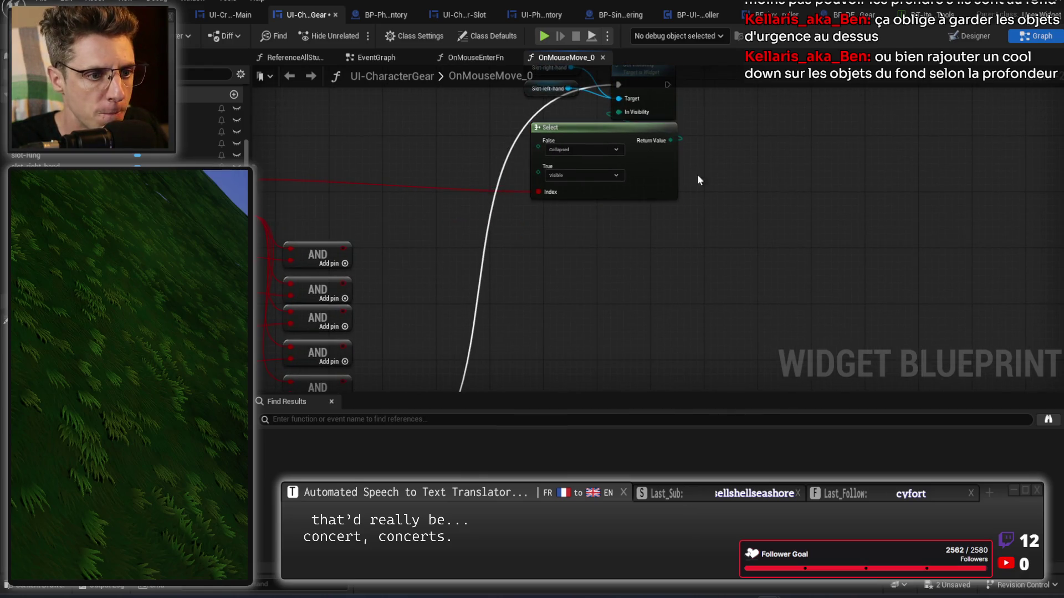
key("ctrl+v")
left_click_drag(690, 254, 677, 267)
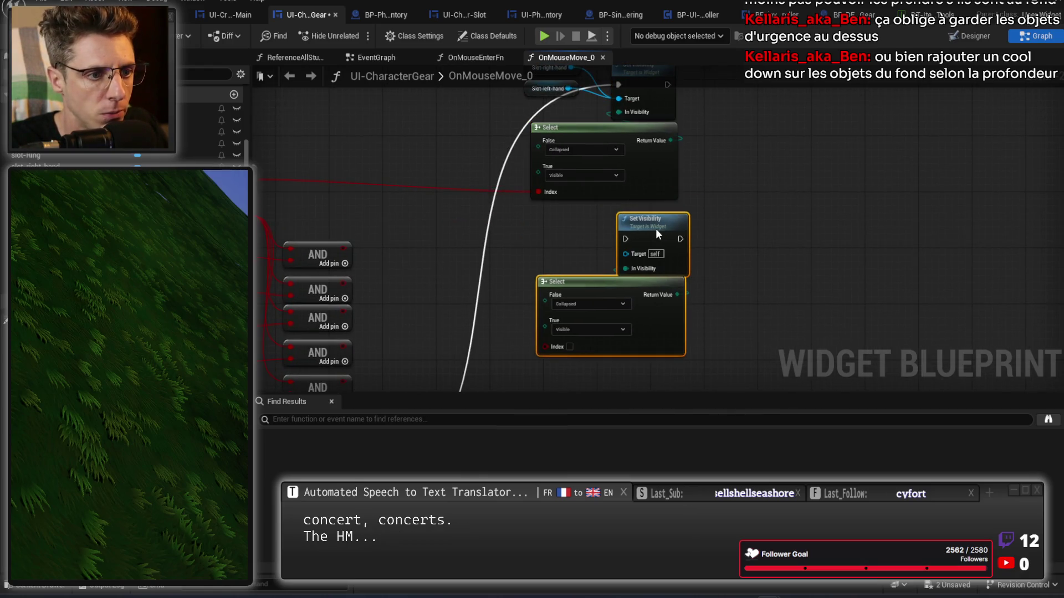
left_click(488, 263)
left_click_drag(427, 403, 586, 260)
left_click_drag(497, 363, 778, 95)
Add three more Sequence outputs, paste another pair, and wire Then 2 to it
left_click(464, 326)
left_click(464, 337)
left_click(466, 351)
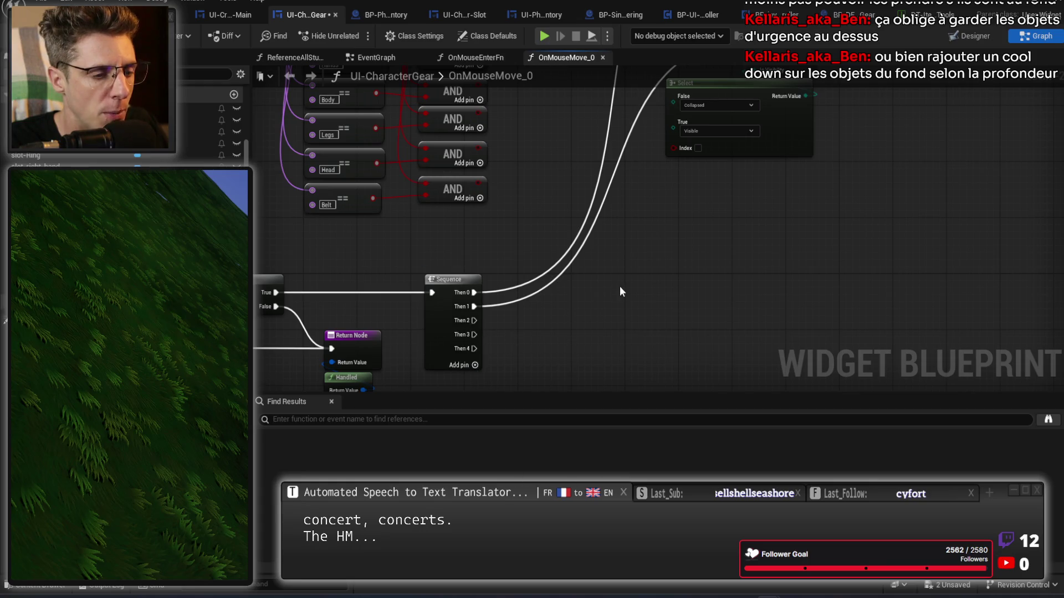
left_click_drag(619, 286, 793, 141)
left_click_drag(652, 322, 638, 238)
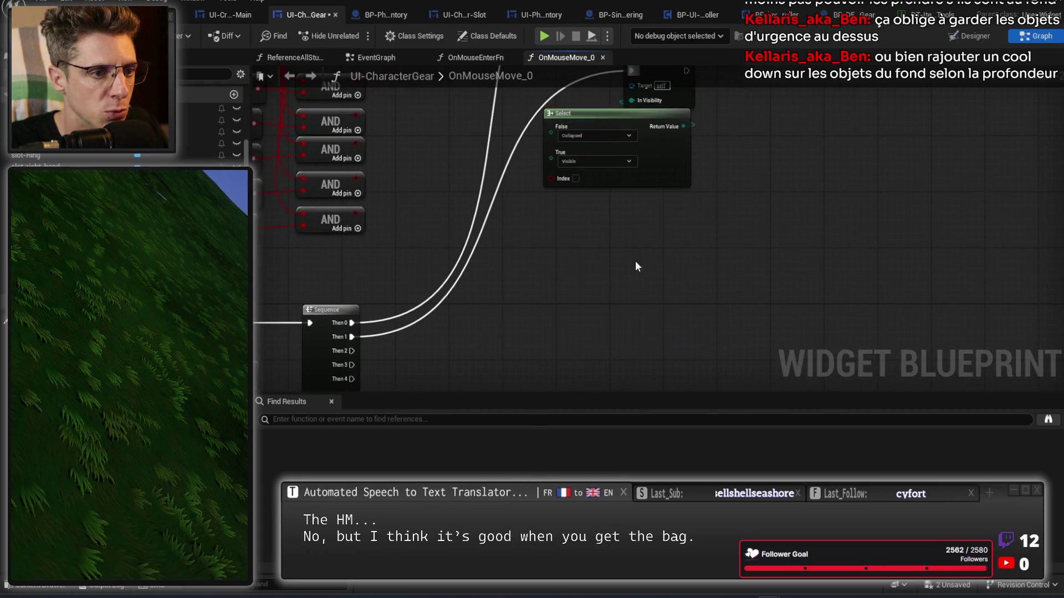
key("ctrl+v")
left_click_drag(351, 351, 631, 225)
mouse_move(727, 355)
left_mouse_down()
mouse_move(636, 217)
mouse_move(646, 190)
mouse_move(677, 174)
left_mouse_up()
Paste a final pair and wire Then 3 and Then 4 to the remaining Set Visibility nodes
left_click_drag(368, 182, 638, 189)
key("ctrl+v")
left_click_drag(653, 330, 673, 324)
mouse_move(368, 197)
left_mouse_down()
mouse_move(656, 342)
mouse_move(642, 337)
left_mouse_up()
left_click_drag(464, 98, 487, 206)
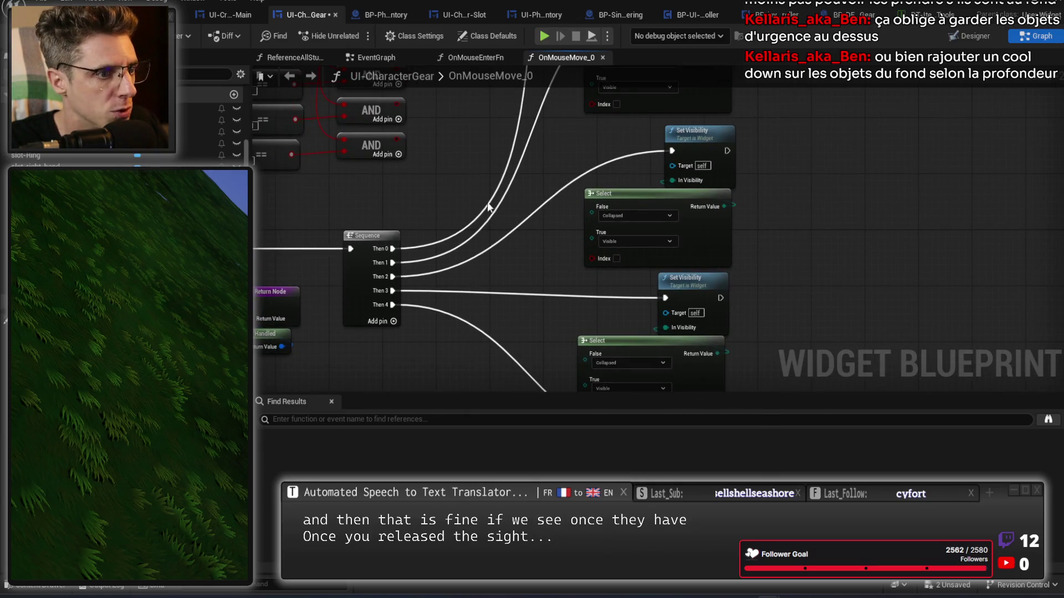
Drag Get nodes for Slot-belt, Slot-body, Slot-foot and Slot-Gloves into the OnMouseMove graph
mouse_move(56, 146)
left_mouse_down()
mouse_move(463, 190)
mouse_move(498, 155)
left_mouse_up()
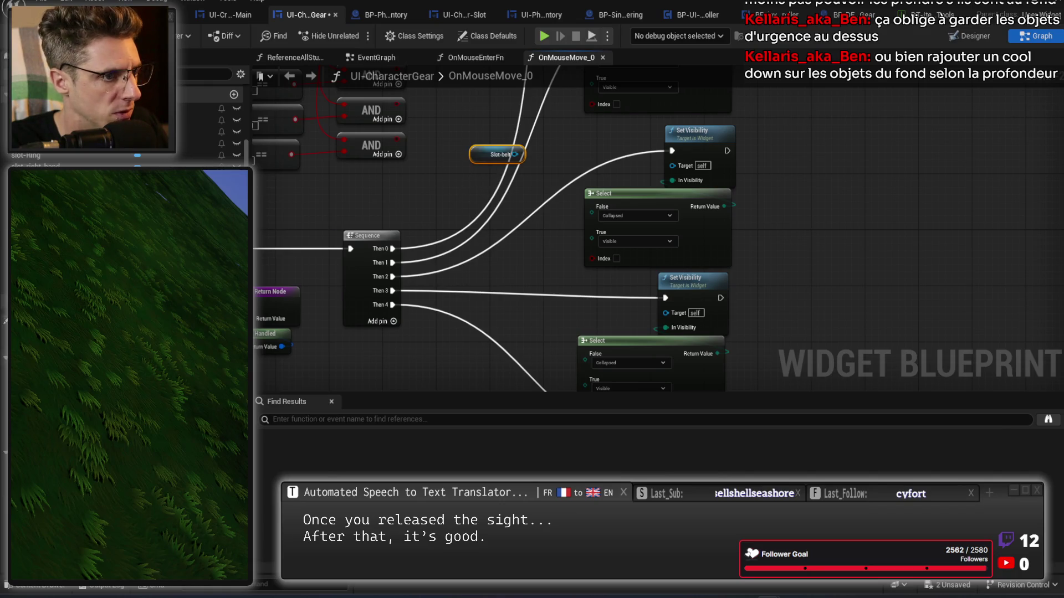
left_click_drag(55, 119, 452, 196)
mouse_move(56, 132)
left_mouse_down()
mouse_move(284, 226)
mouse_move(446, 224)
left_mouse_up()
left_click_drag(55, 108, 444, 280)
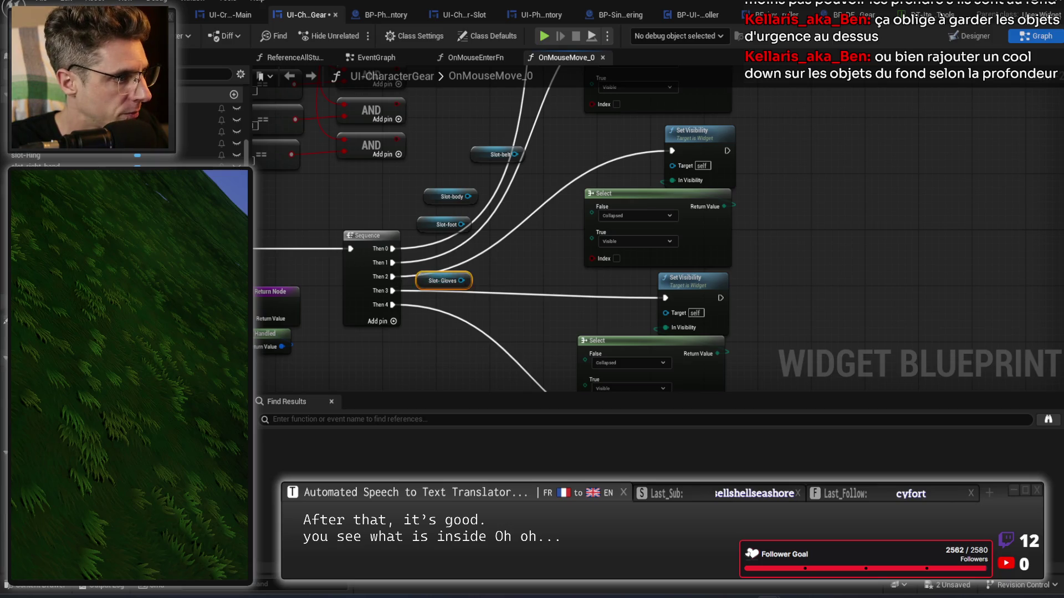
Place the Slot-belt getter near its Set Visibility and wire AND results into the Select nodes
left_click_drag(510, 217, 451, 301)
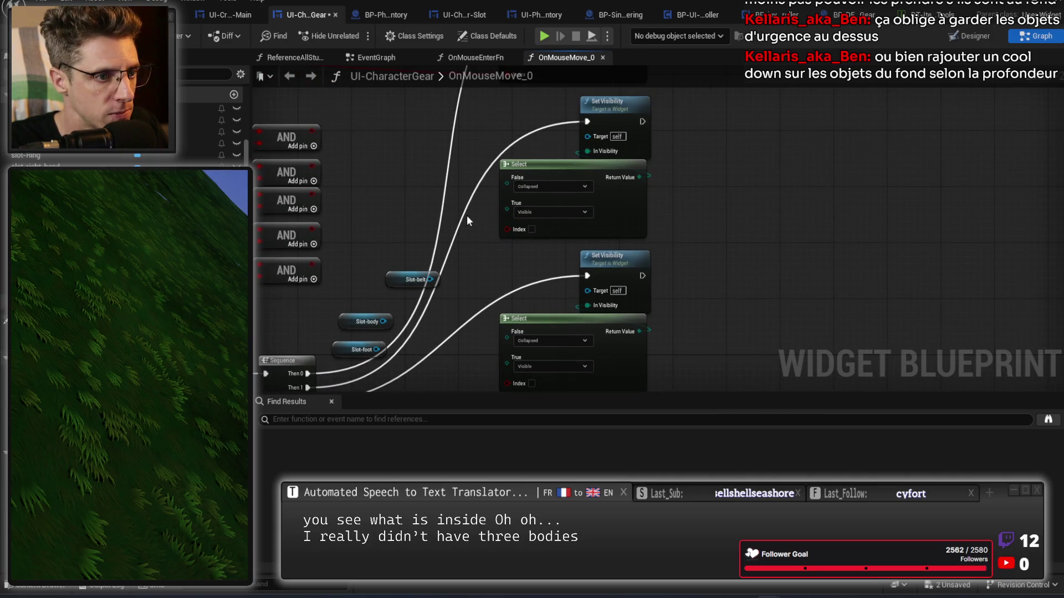
left_click_drag(466, 221, 455, 273)
mouse_move(382, 338)
left_mouse_down()
mouse_move(466, 194)
mouse_move(403, 284)
left_mouse_up()
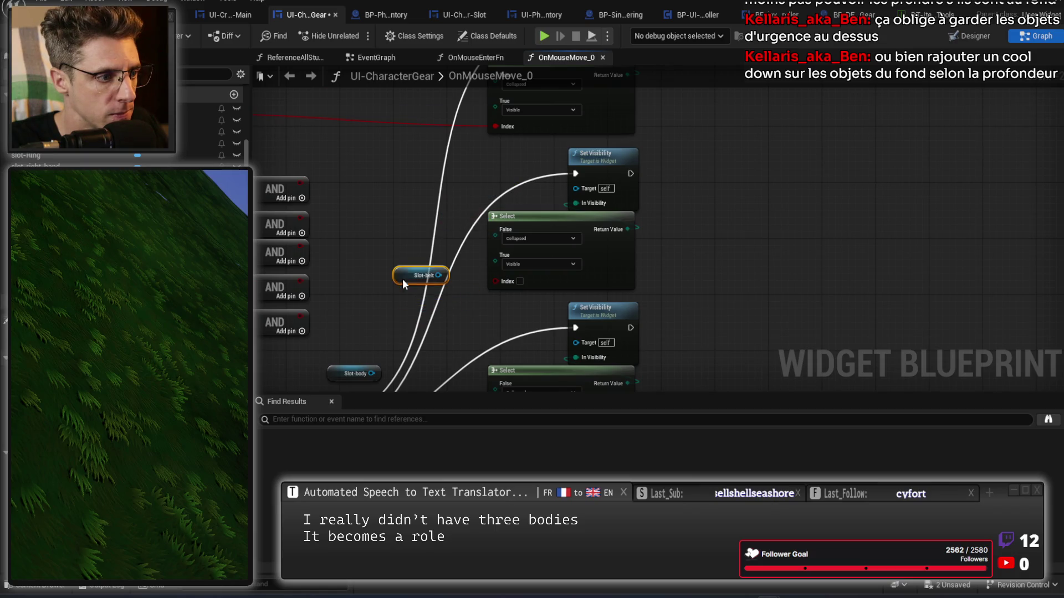
left_click_drag(359, 229, 515, 222)
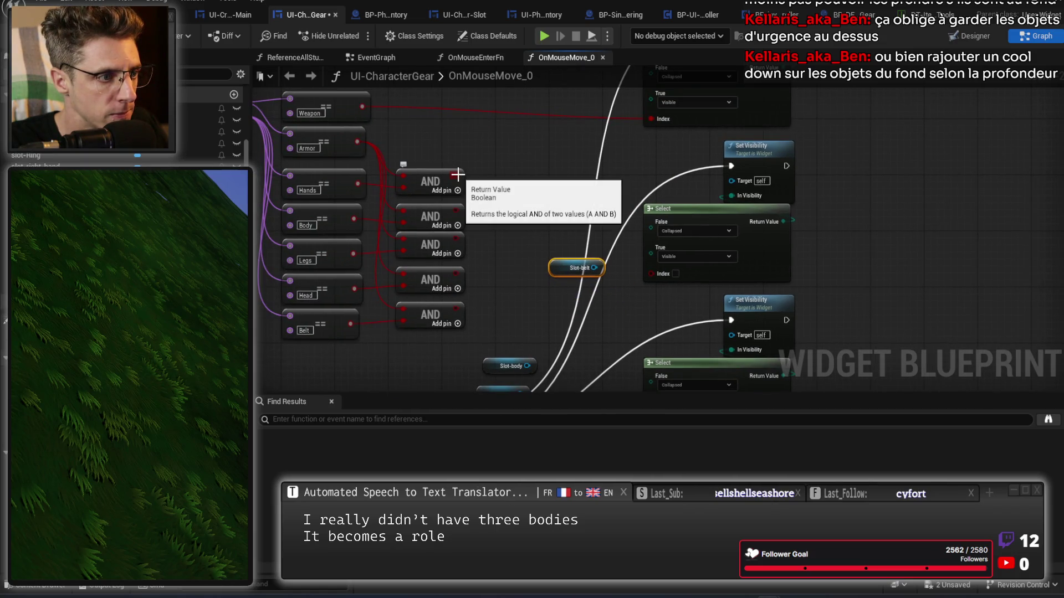
mouse_move(458, 174)
left_mouse_down()
mouse_move(534, 154)
mouse_move(560, 160)
mouse_move(652, 273)
mouse_move(570, 214)
left_mouse_up()
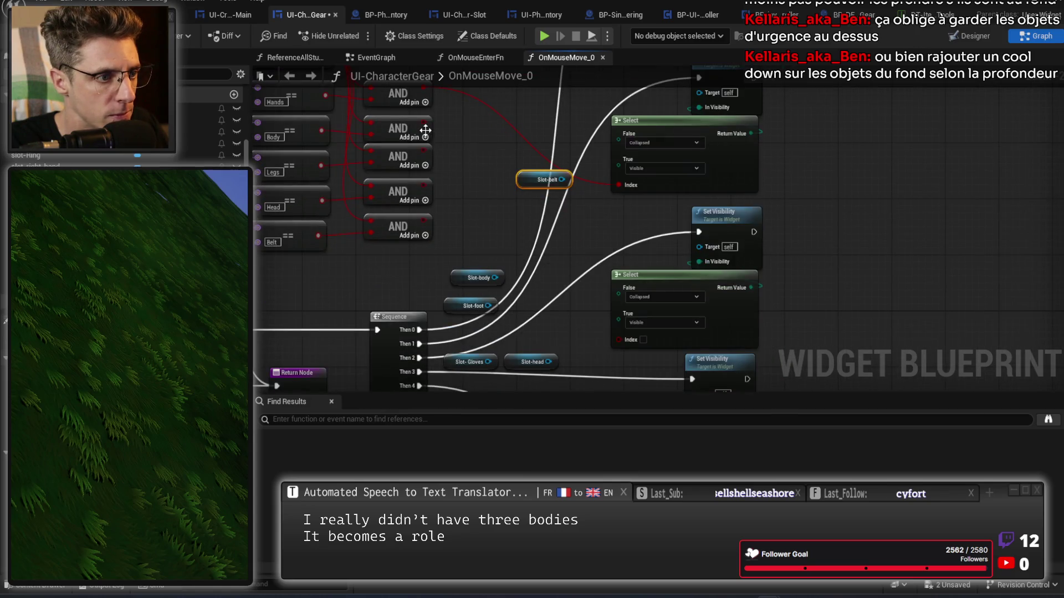
mouse_move(425, 130)
left_mouse_down()
mouse_move(597, 327)
mouse_move(657, 348)
mouse_move(524, 145)
mouse_move(424, 123)
mouse_move(633, 342)
mouse_move(575, 277)
mouse_move(432, 161)
mouse_move(477, 244)
mouse_move(657, 309)
mouse_move(622, 367)
mouse_move(567, 210)
mouse_move(494, 215)
mouse_move(488, 259)
mouse_move(680, 396)
mouse_move(703, 219)
mouse_move(674, 410)
mouse_move(608, 357)
mouse_move(633, 256)
left_mouse_up()
Paste a sixth Set Visibility/Select pair and drive it from a new Sequence Then 5 pin
key("ctrl+v")
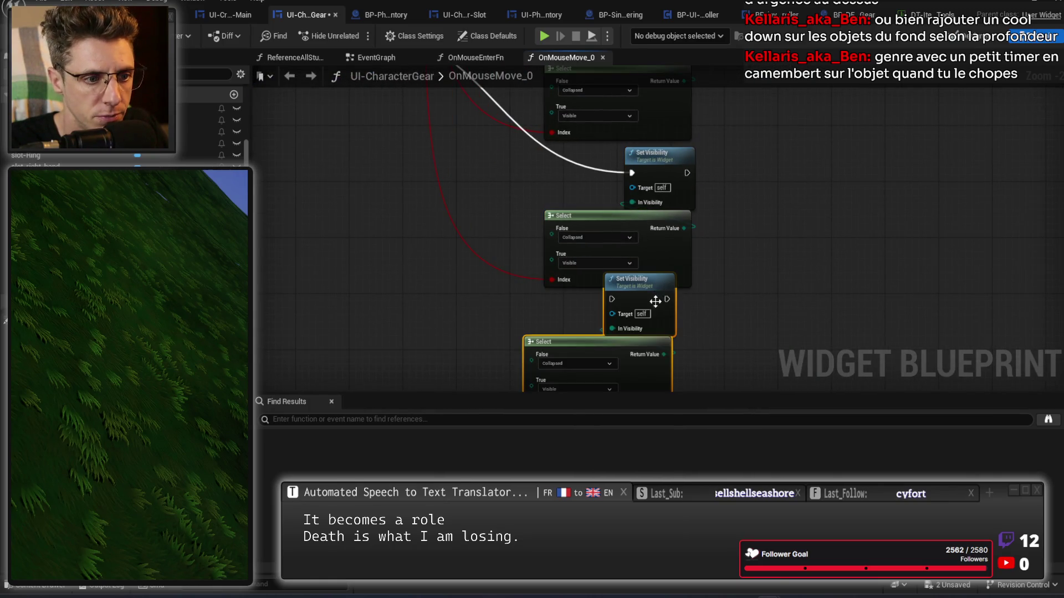
left_click_drag(654, 302, 668, 319)
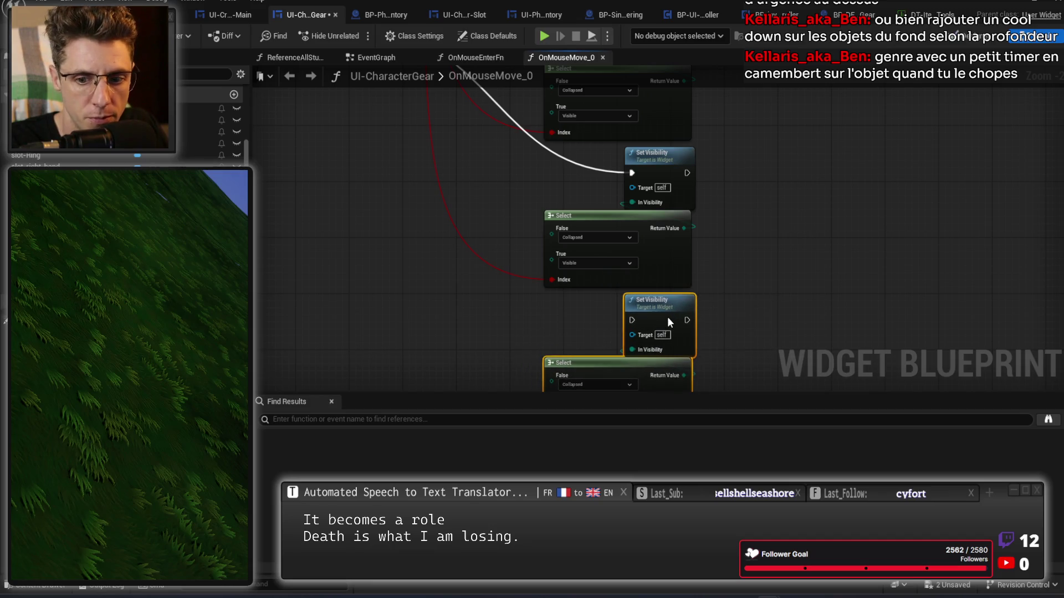
left_click(510, 207)
left_click_drag(511, 207, 607, 266)
left_click(554, 366)
mouse_move(554, 363)
left_mouse_down()
mouse_move(746, 285)
mouse_move(827, 154)
left_mouse_up()
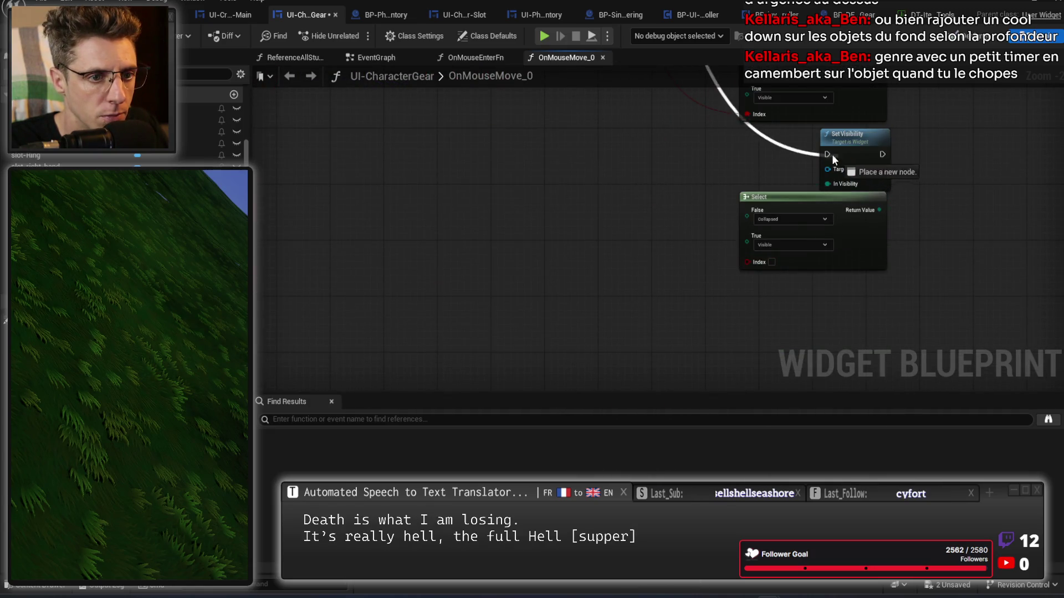
mouse_move(580, 175)
left_mouse_down()
mouse_move(502, 237)
mouse_move(527, 280)
left_mouse_up()
Wire Slot-foot and Slot-body into their Set Visibility targets, save, and start a play test
mouse_move(547, 184)
left_mouse_down()
mouse_move(604, 287)
mouse_move(653, 293)
left_mouse_up()
left_click_drag(553, 200, 543, 279)
mouse_move(438, 253)
left_mouse_down()
mouse_move(487, 229)
mouse_move(653, 224)
left_mouse_up()
left_click_drag(713, 203, 664, 222)
key("ctrl+s")
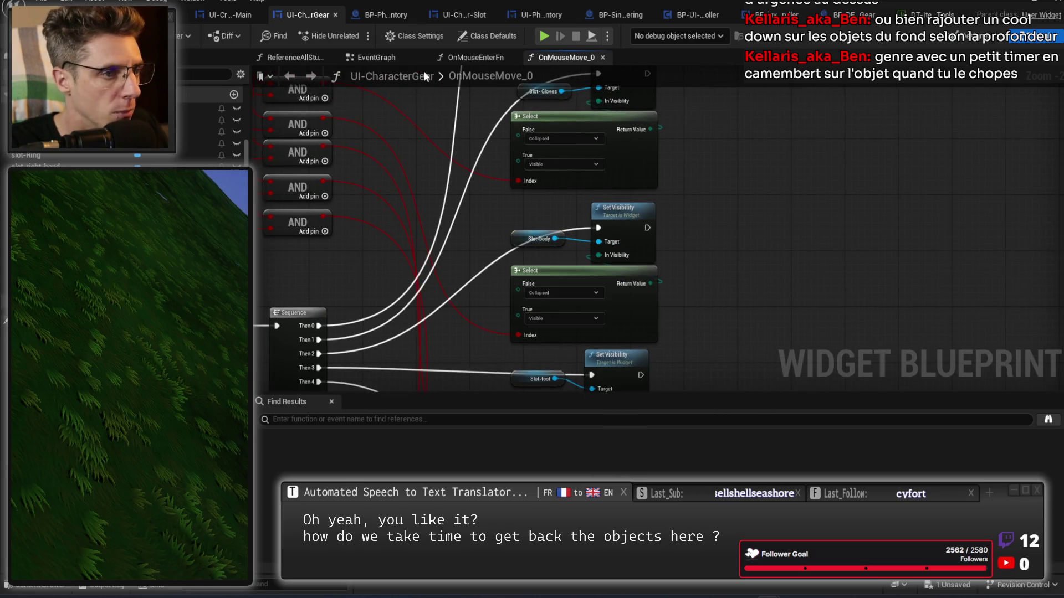
left_click(544, 37)
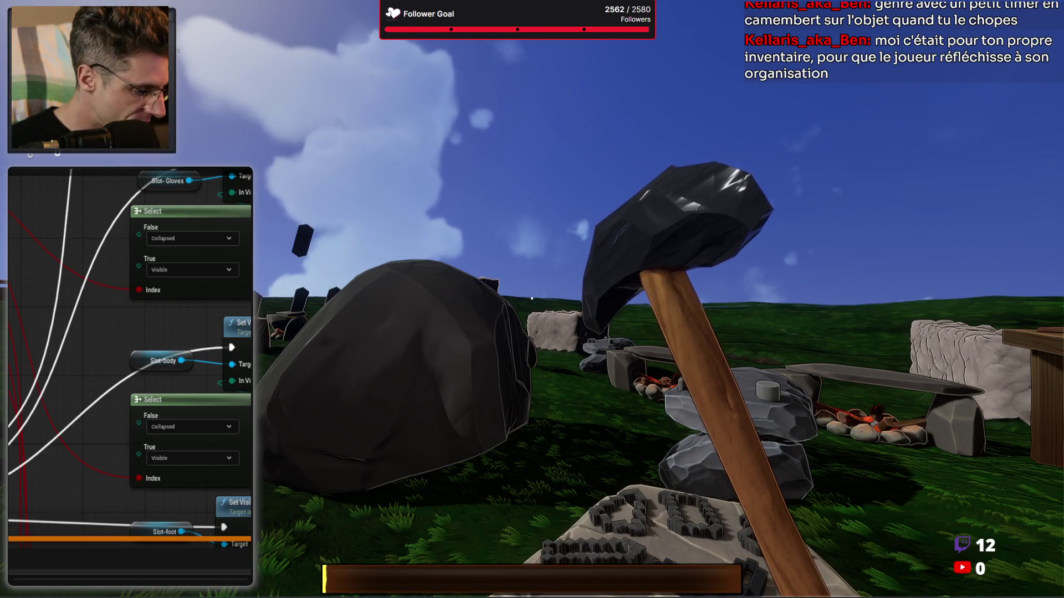
Open the in-game inventory, carry the axe out of its slot, and close it
key("i")
mouse_move(520, 524)
left_mouse_down()
mouse_move(546, 418)
mouse_move(896, 407)
left_mouse_up()
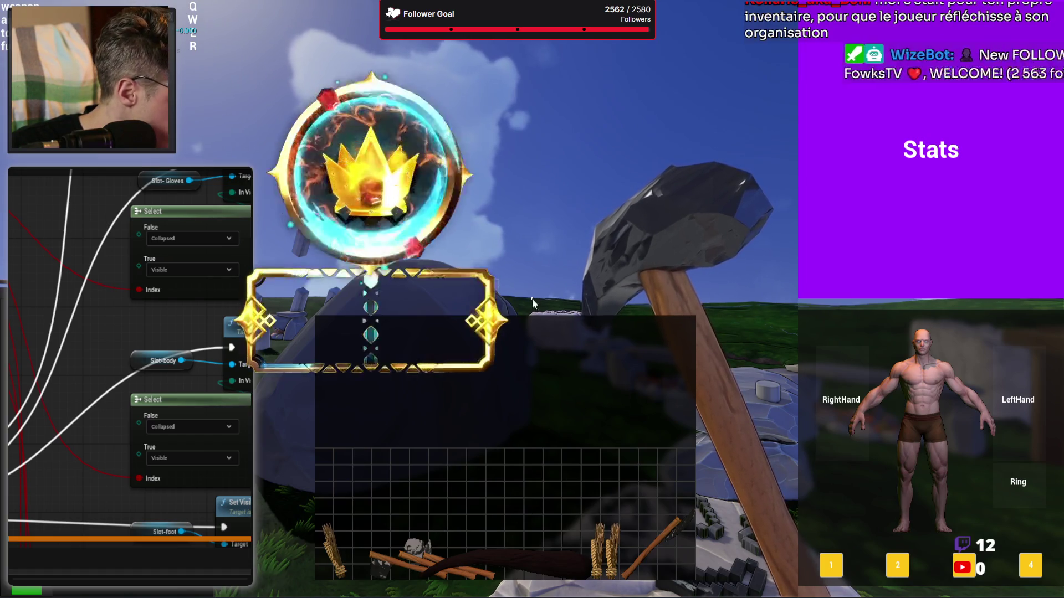
key("Tab")
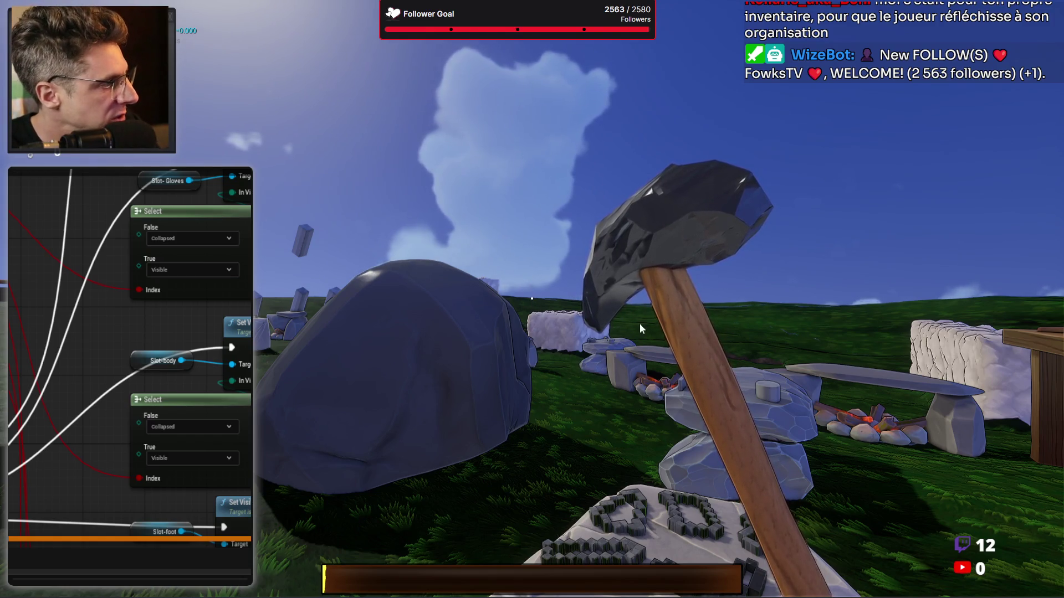
Rearrange the stick and fibre bundles in the inventory grid, then stop the play session
key("1")
key("Tab")
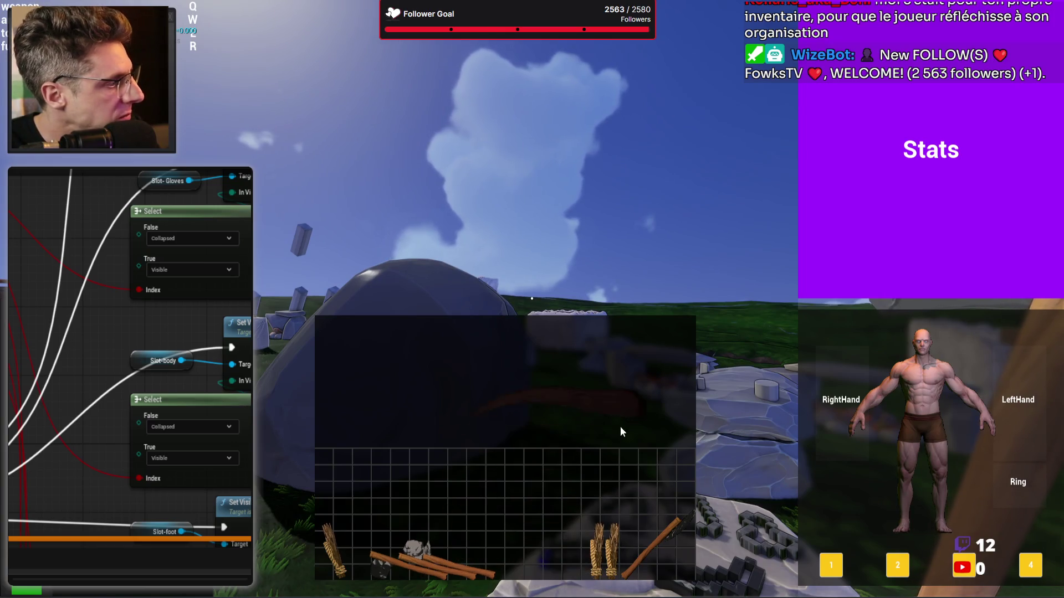
mouse_move(673, 523)
left_mouse_down()
mouse_move(639, 406)
mouse_move(671, 507)
mouse_move(646, 471)
mouse_move(643, 487)
left_mouse_up()
mouse_move(607, 553)
left_mouse_down()
mouse_move(640, 548)
mouse_move(571, 527)
mouse_move(591, 470)
mouse_move(633, 549)
mouse_move(627, 570)
left_mouse_up()
mouse_move(631, 509)
left_mouse_down()
mouse_move(654, 517)
mouse_move(661, 548)
mouse_move(638, 528)
left_mouse_up()
key("Tab")
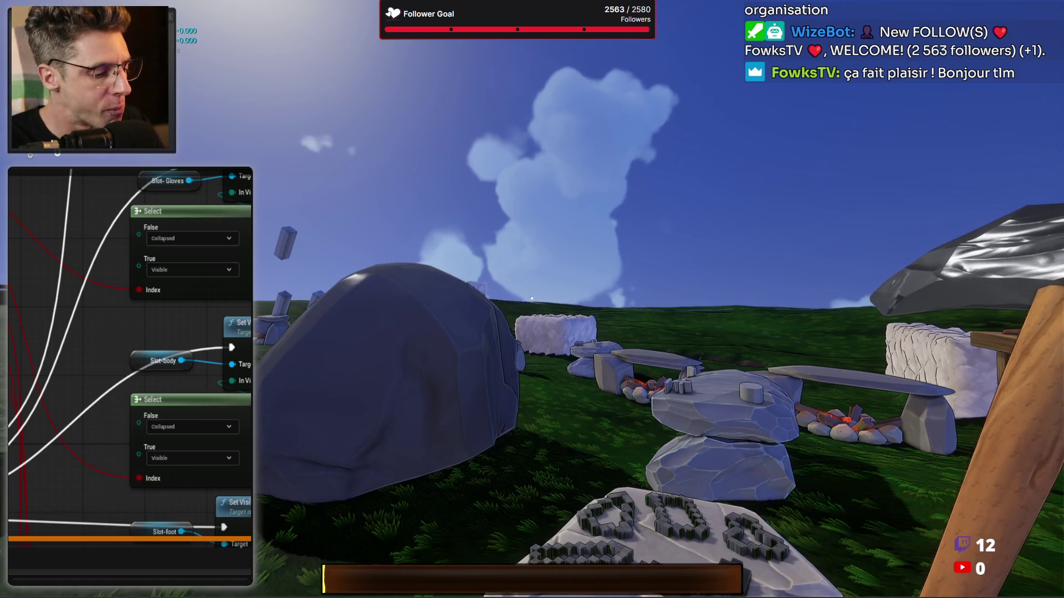
key("Escape")
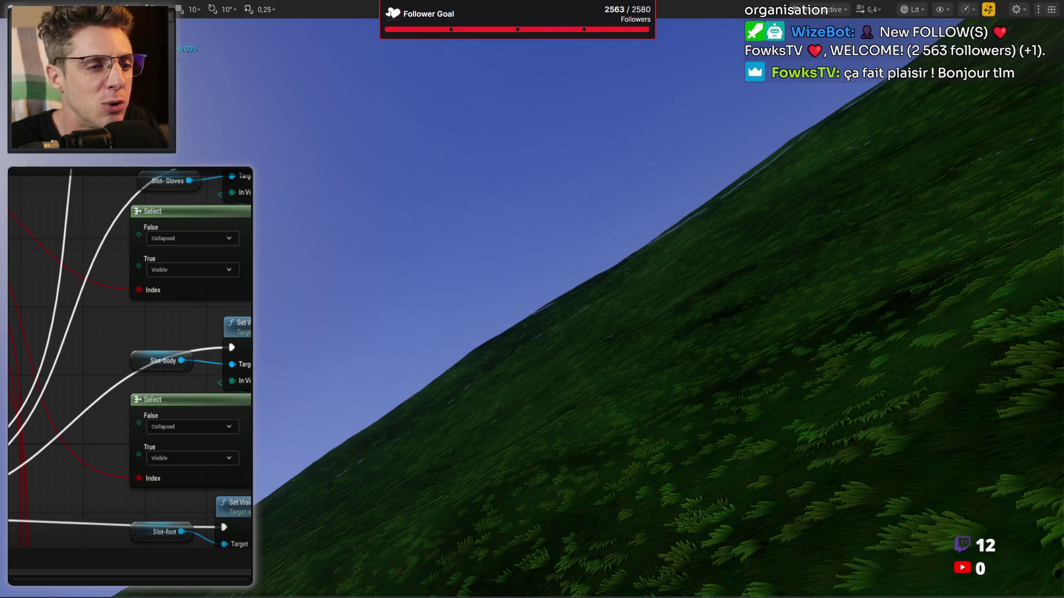
Move the Weapon/Armor comparisons and FIND/Break Item Template nodes down and to the left
scroll(168, 381, "down", 6)
scroll(130, 358, "up", 2)
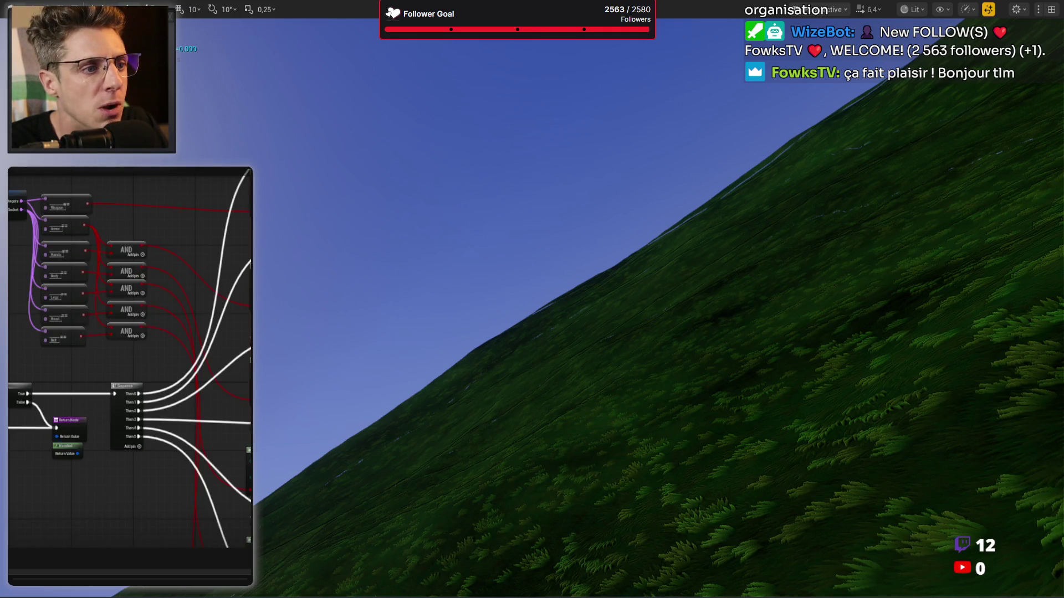
scroll(202, 380, "up", 4)
mouse_move(134, 249)
left_mouse_down()
mouse_move(107, 335)
mouse_move(118, 333)
left_mouse_up()
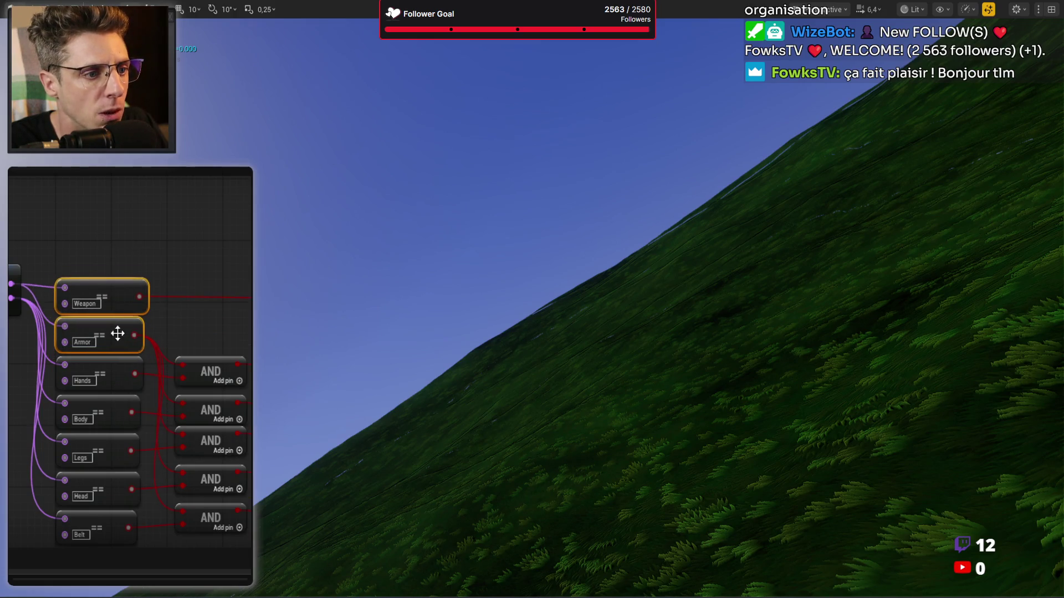
mouse_move(232, 278)
left_mouse_down()
mouse_move(201, 289)
mouse_move(197, 324)
mouse_move(172, 343)
left_mouse_up()
left_click_drag(230, 452, 76, 332)
scroll(75, 337, "down", 5)
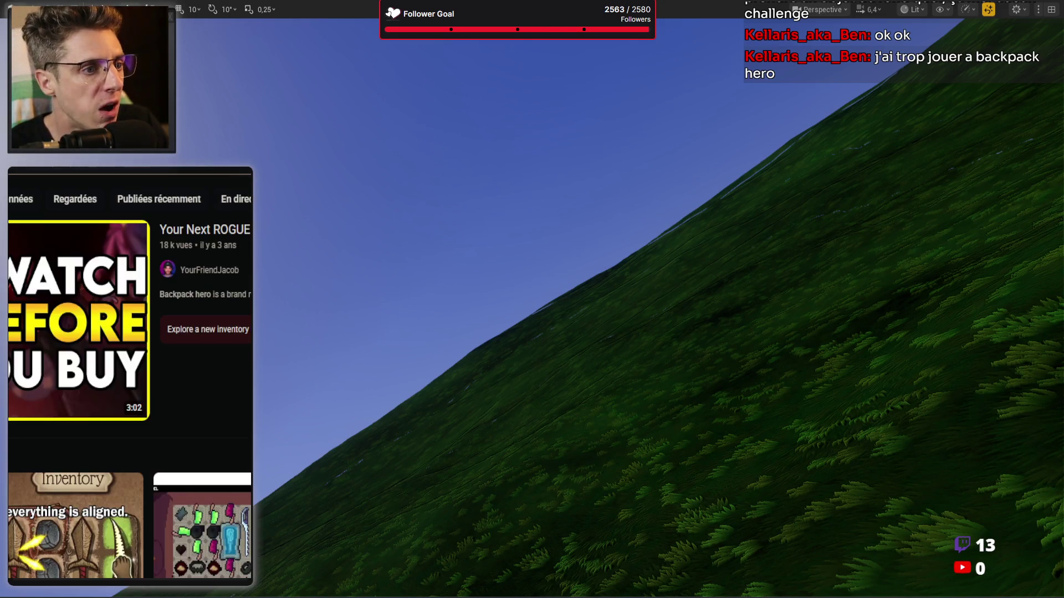
Play the Backpack Hero gameplay video from the YouTube results
mouse_move(24, 343)
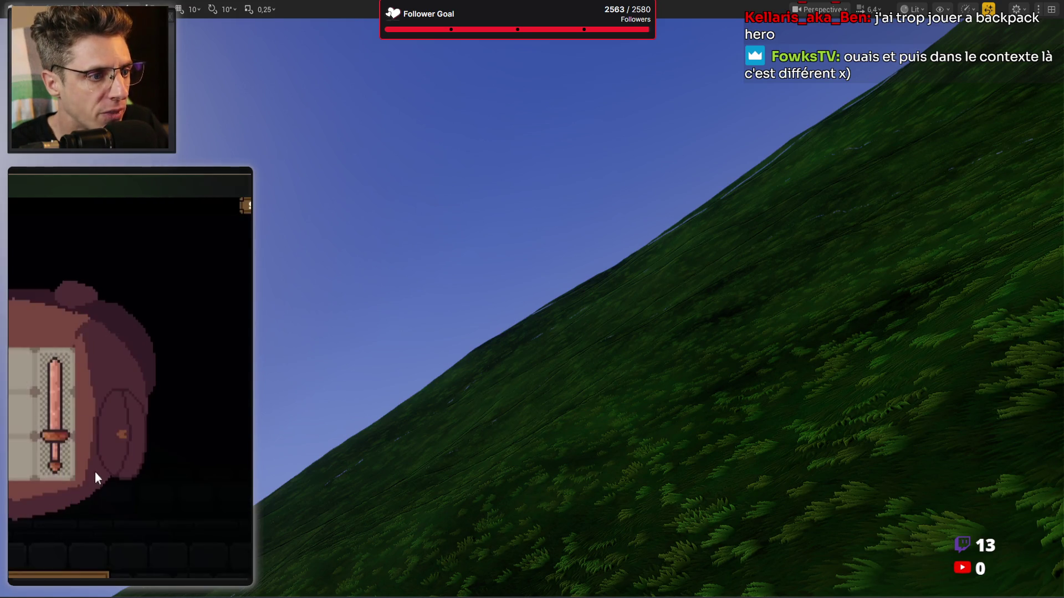
left_click(131, 495)
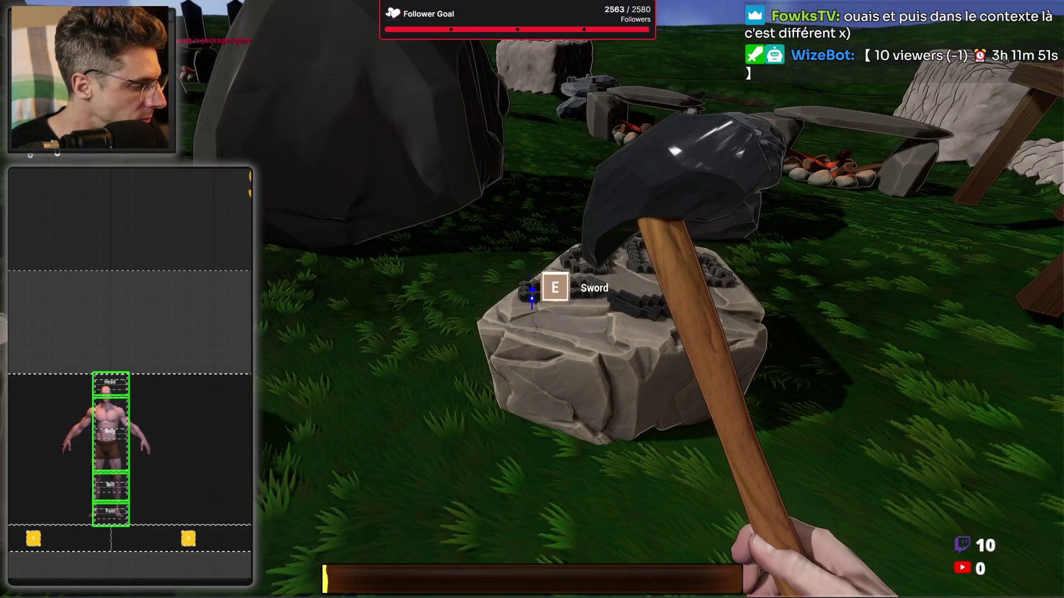
Drag the axe onto the RightHand gear slot, close the panel, and stop play
key("Tab")
mouse_move(669, 507)
left_mouse_down()
mouse_move(759, 393)
mouse_move(839, 426)
mouse_move(1026, 423)
mouse_move(817, 419)
mouse_move(847, 417)
left_mouse_up()
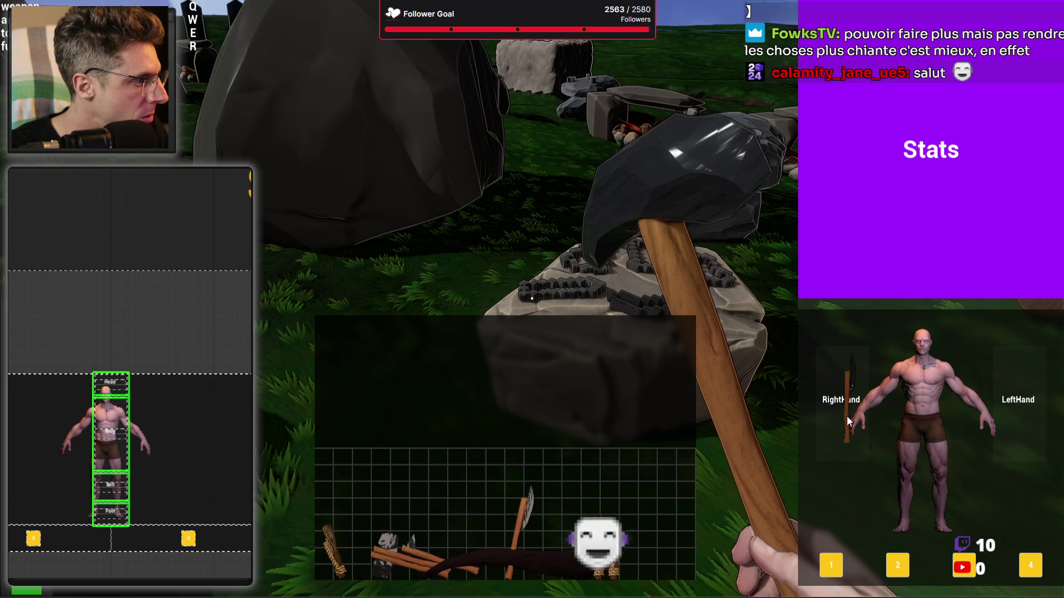
key("Tab")
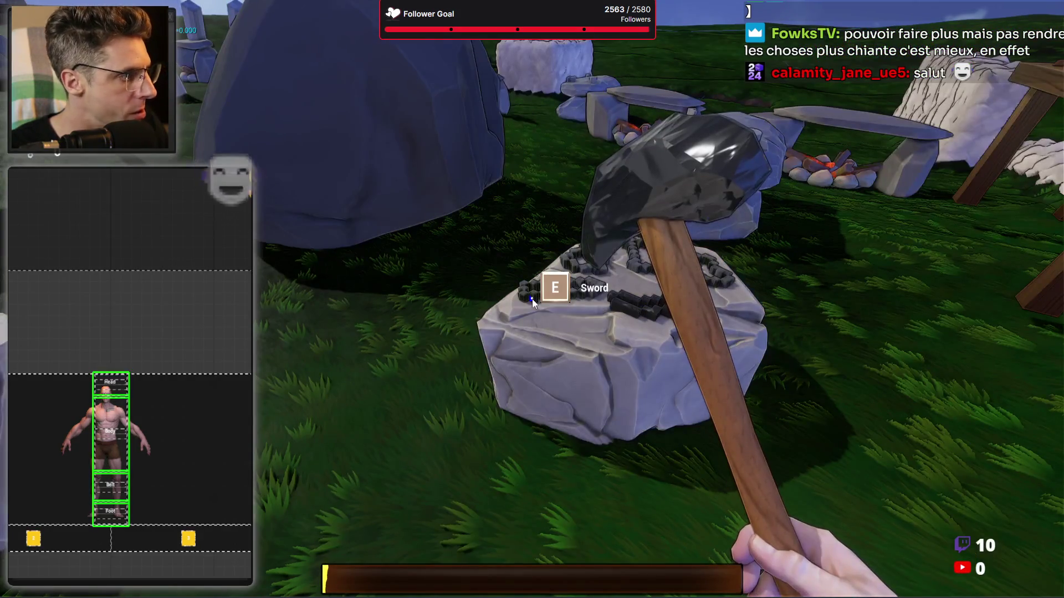
key("Escape")
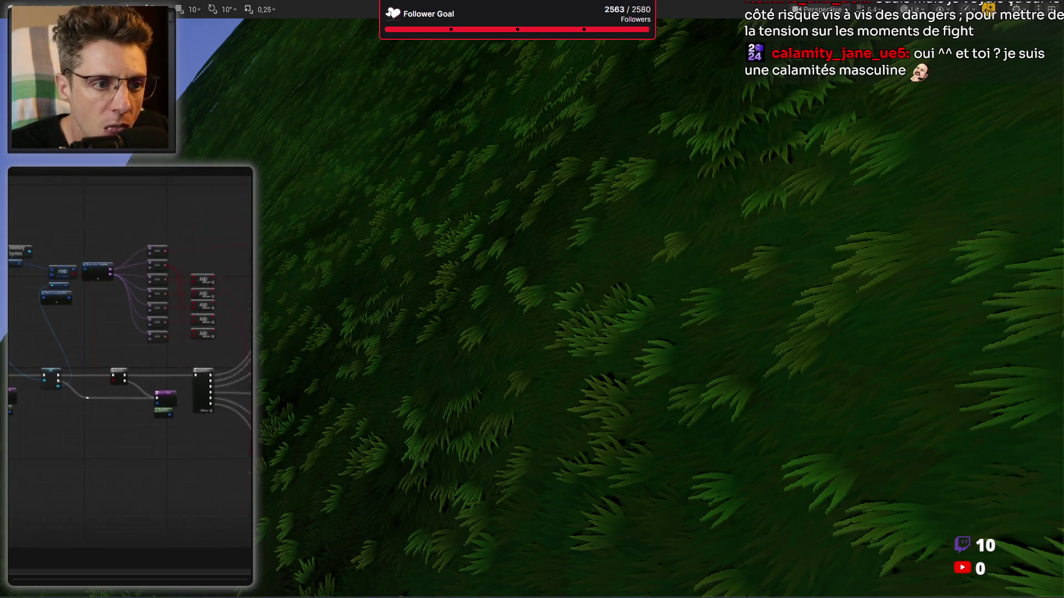
Scroll through the Event Graph to inspect the Set Visibility and Select nodes
scroll(218, 303, "up", 5)
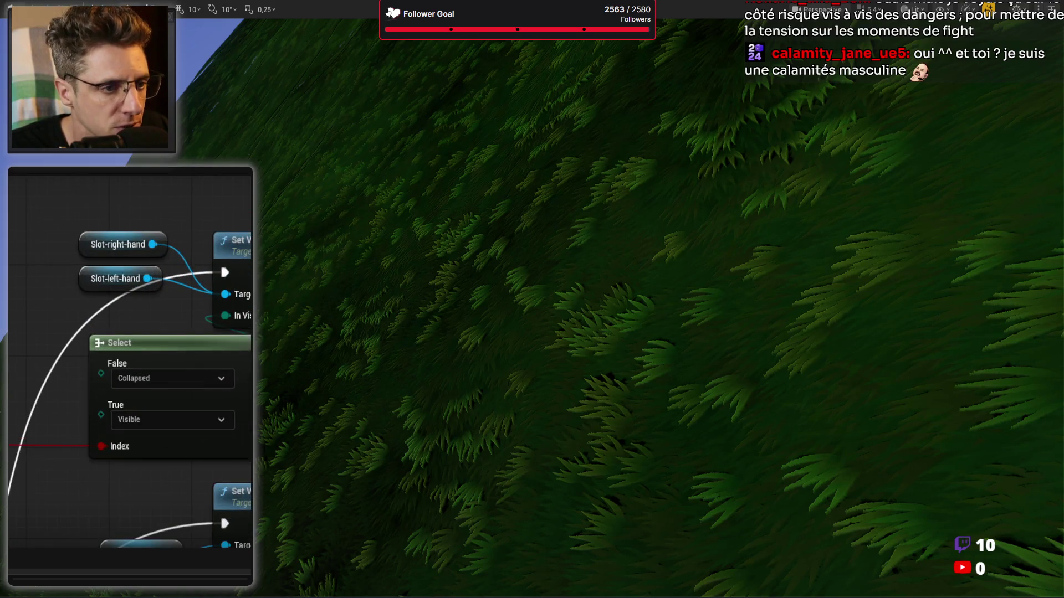
scroll(130, 360, "down", 1)
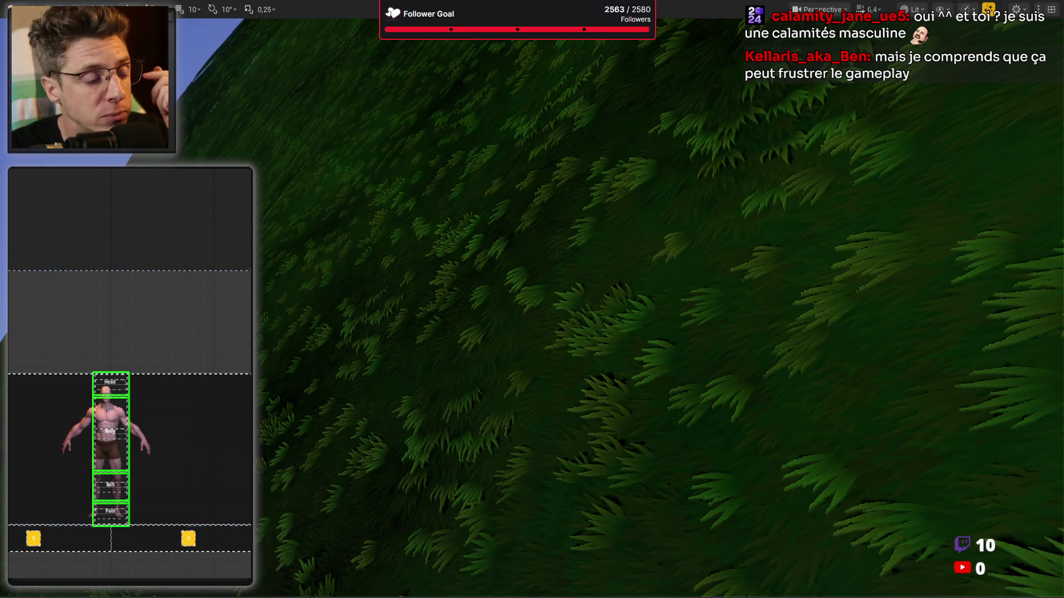
Select the Head slot in the gear layout and open the individual slot widget
left_click(110, 383)
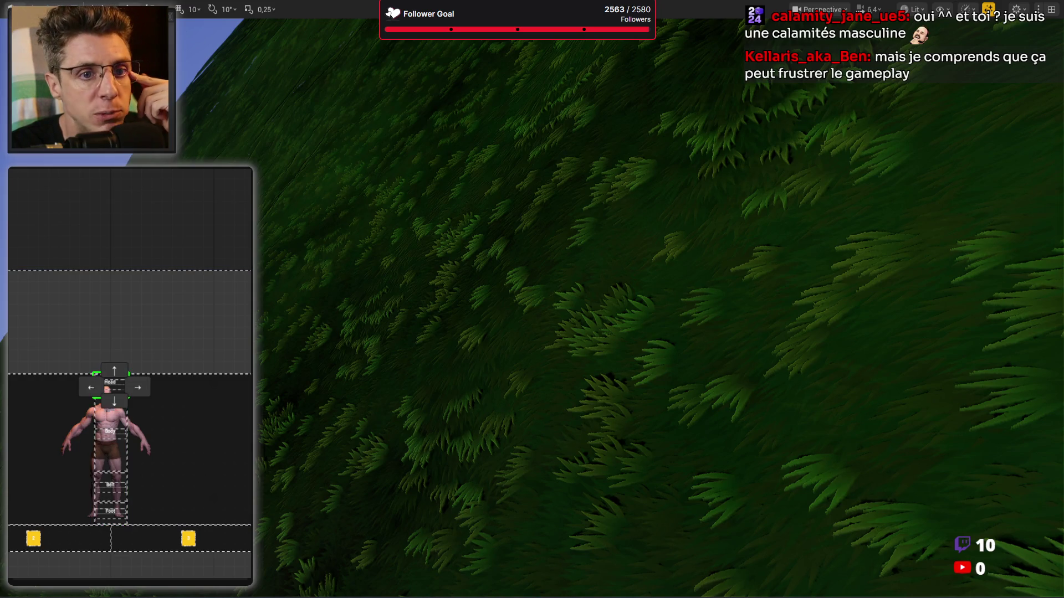
key("Delete")
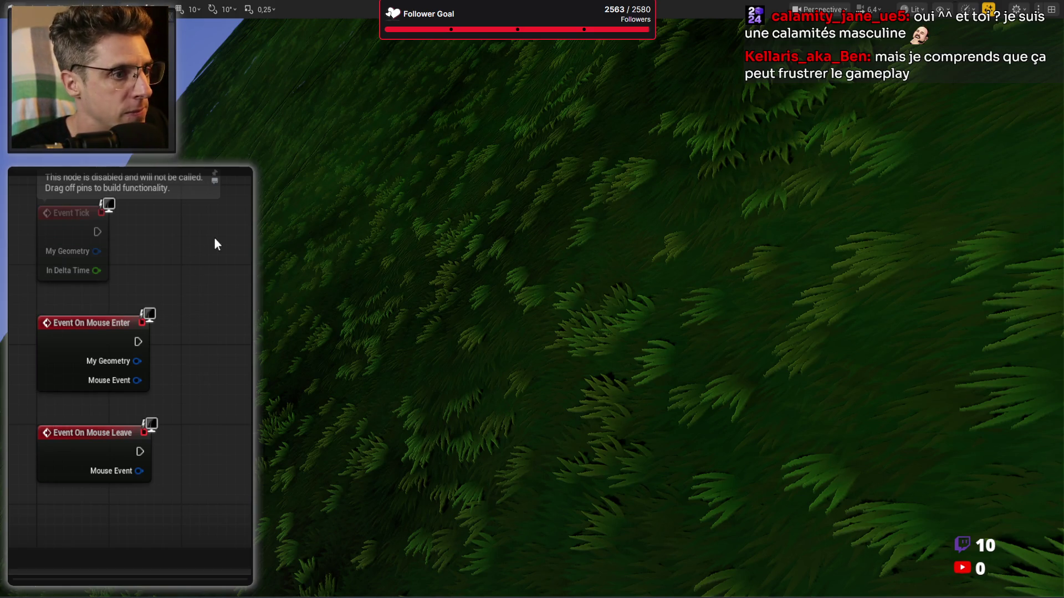
Add Set Last Highlight after Mouse Enter, plus Get Game Time in Seconds and Last Highlight nodes
scroll(95, 385, "up", 1)
left_click_drag(164, 328, 22, 494)
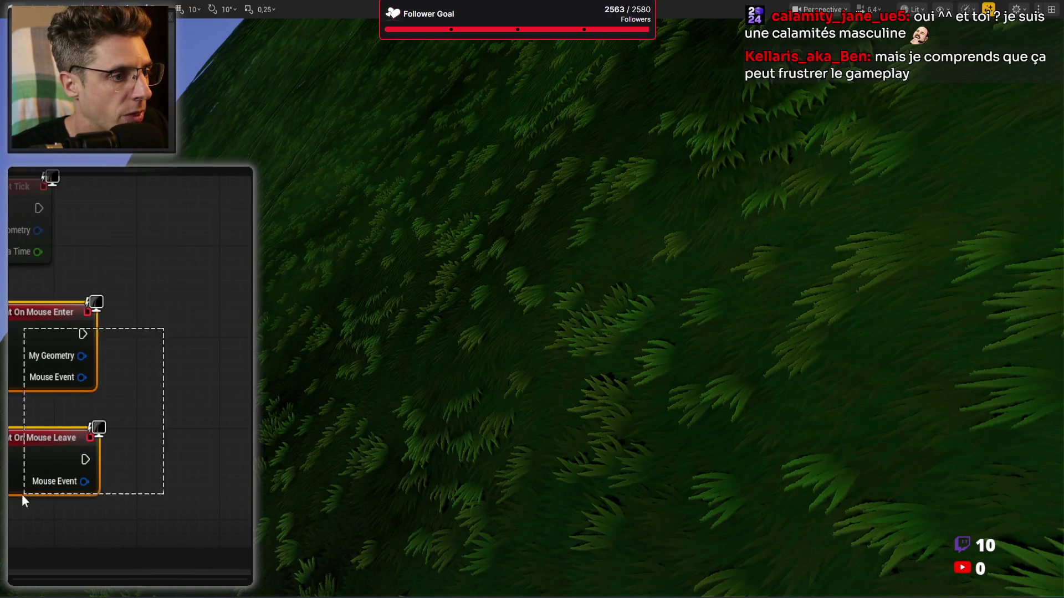
left_click(160, 384)
mouse_move(251, 338)
left_mouse_down()
mouse_move(83, 337)
mouse_move(78, 324)
left_mouse_up()
left_click_drag(183, 333, 251, 332)
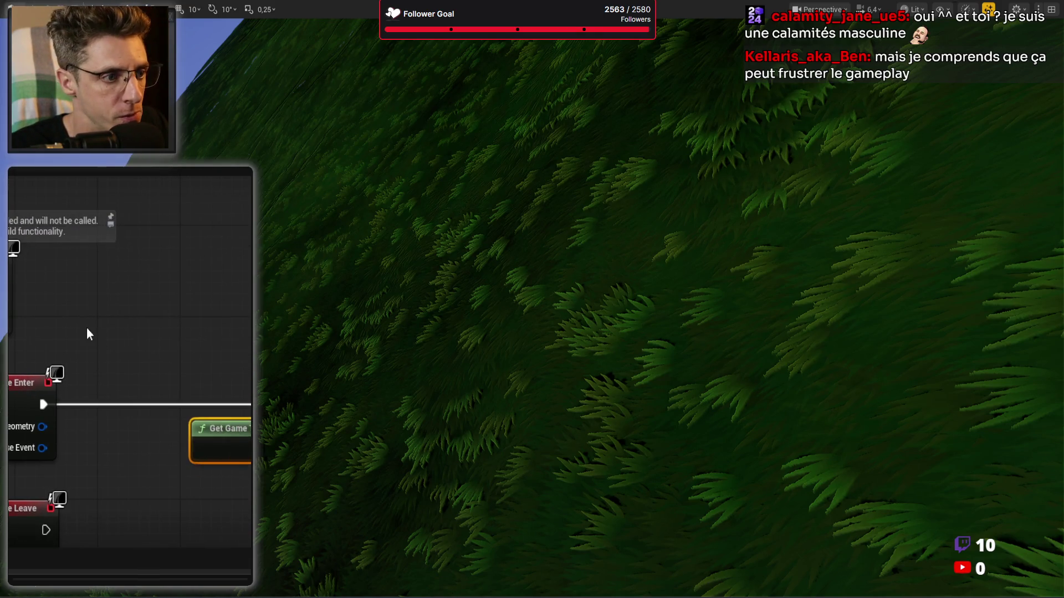
key("ctrl+v")
mouse_move(8, 333)
left_mouse_down()
mouse_move(185, 387)
mouse_move(161, 380)
left_mouse_up()
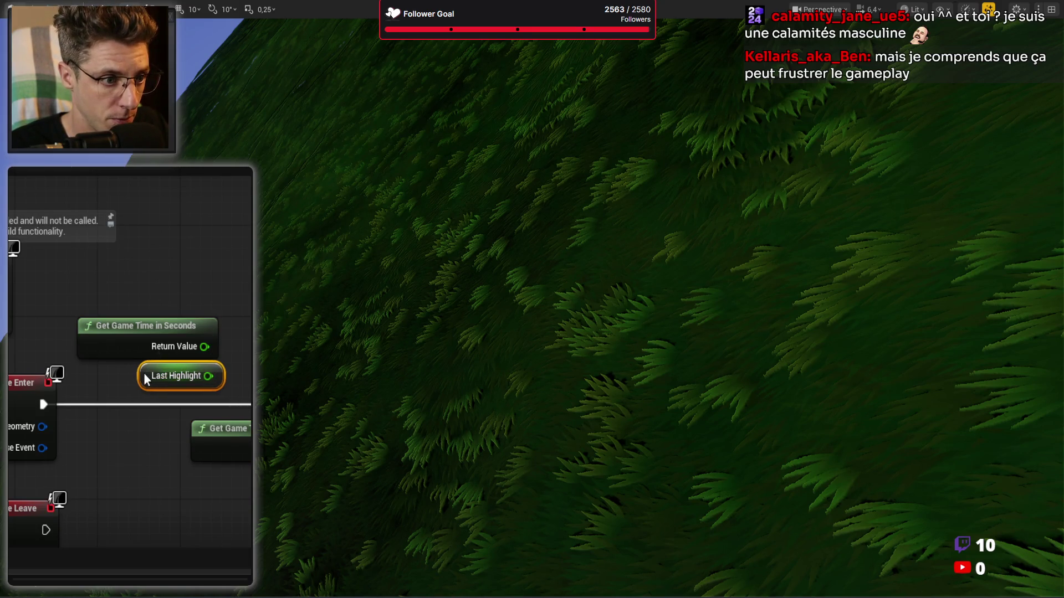
mouse_move(102, 253)
left_mouse_down()
mouse_move(109, 373)
mouse_move(61, 339)
mouse_move(138, 327)
mouse_move(251, 342)
left_mouse_up()
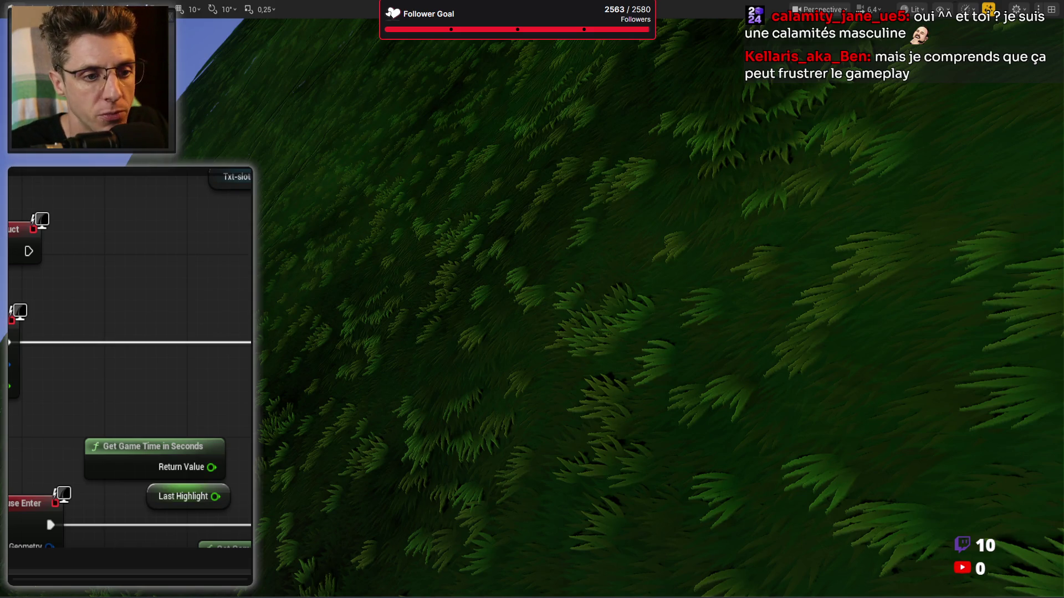
left_click_drag(77, 433, 172, 491)
mouse_move(118, 456)
left_mouse_down()
mouse_move(108, 388)
mouse_move(67, 376)
left_mouse_up()
Subtract Last Highlight from the current game time and delete the unwanted comparison nodes
mouse_move(163, 417)
left_mouse_down()
mouse_move(183, 413)
mouse_move(194, 438)
left_mouse_up()
type("great")
key("Return")
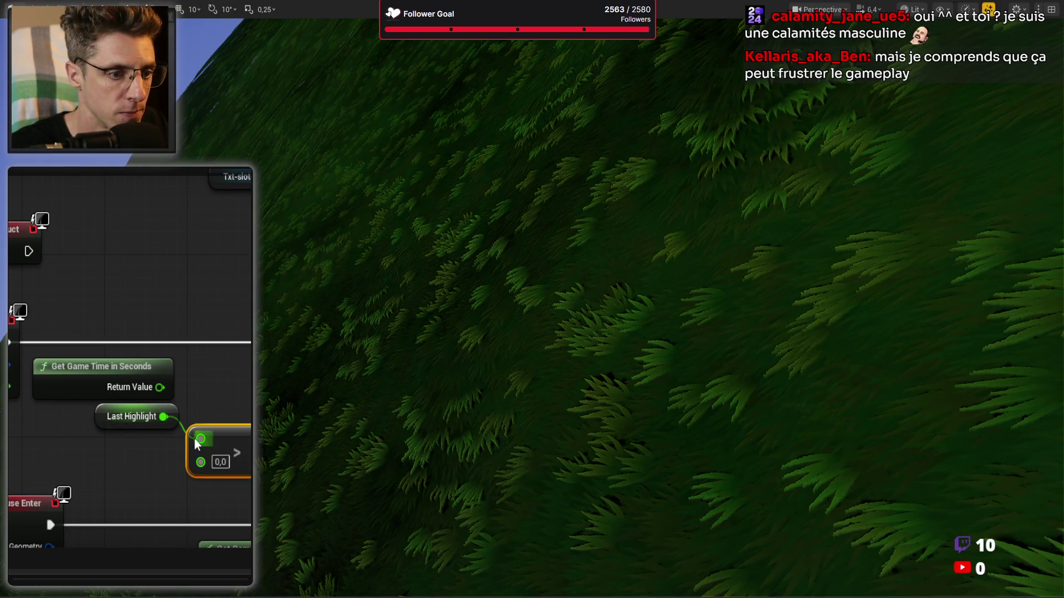
mouse_move(124, 423)
left_mouse_down()
mouse_move(99, 437)
mouse_move(237, 431)
mouse_move(204, 428)
mouse_move(188, 463)
mouse_move(191, 451)
mouse_move(311, 459)
mouse_move(366, 428)
mouse_move(138, 430)
left_mouse_up()
left_click_drag(160, 387, 193, 406)
type("subtract")
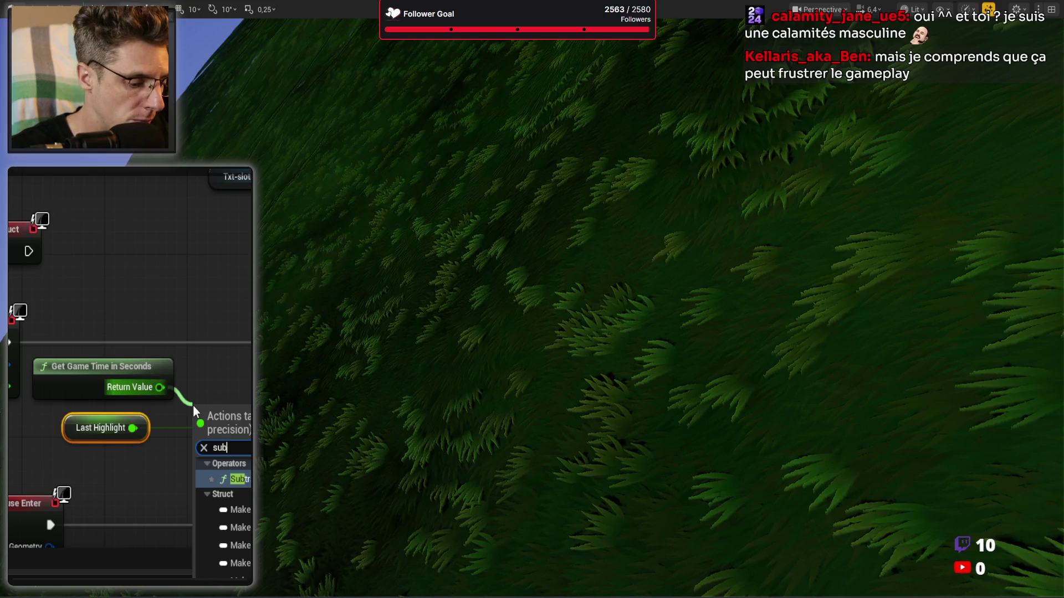
key("Return")
mouse_move(133, 427)
left_mouse_down()
mouse_move(198, 439)
mouse_move(232, 404)
mouse_move(80, 370)
left_mouse_up()
left_click(216, 411)
key("Delete")
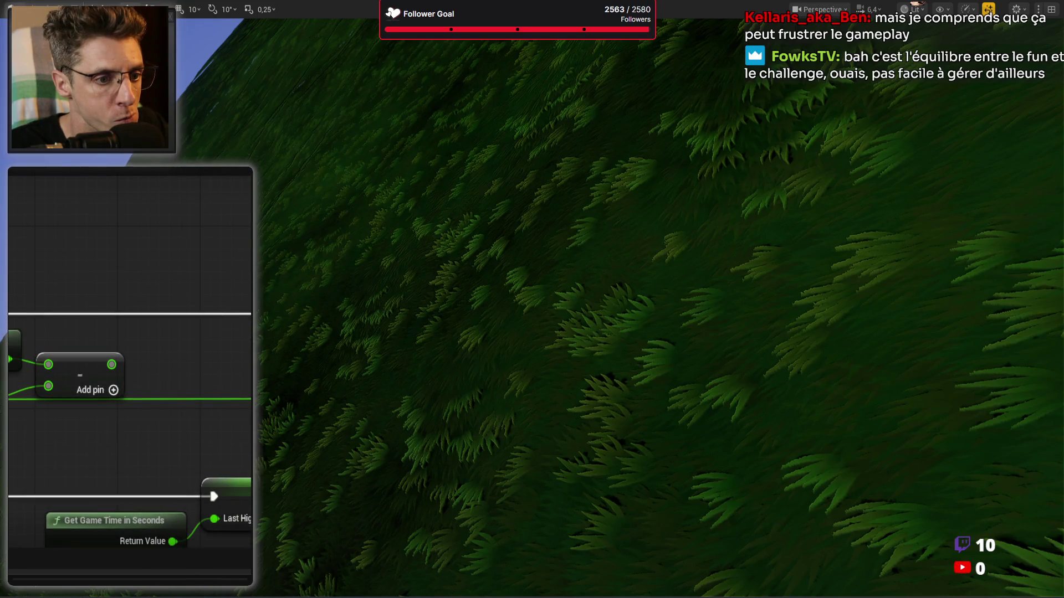
Compare the subtraction result with > 0,02 and add an Img-highlight getter
key("ctrl+v")
left_click_drag(169, 360, 201, 373)
left_click(192, 388)
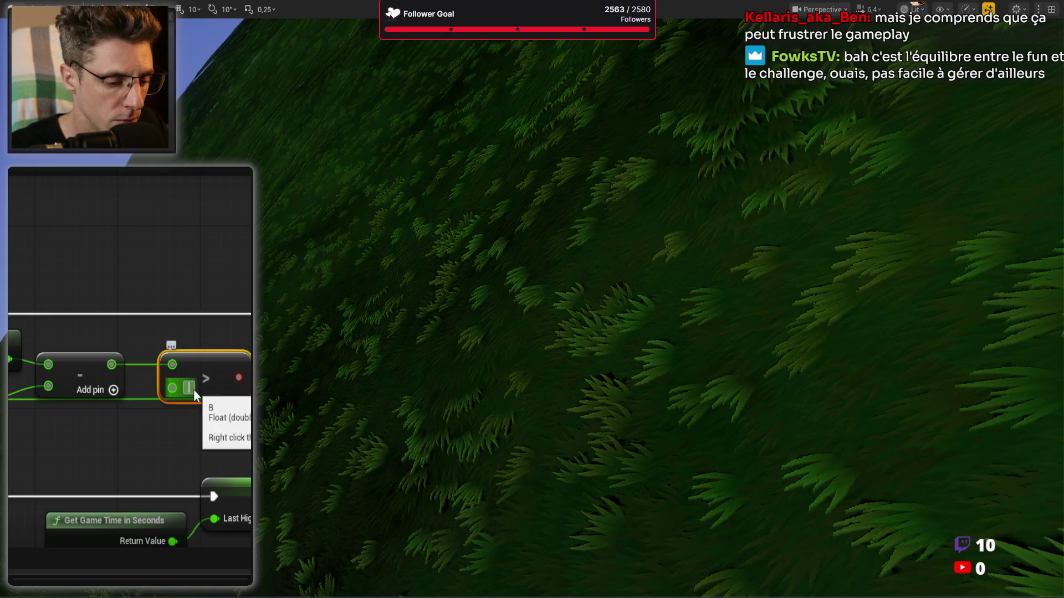
key("BackSpace")
key("BackSpace")
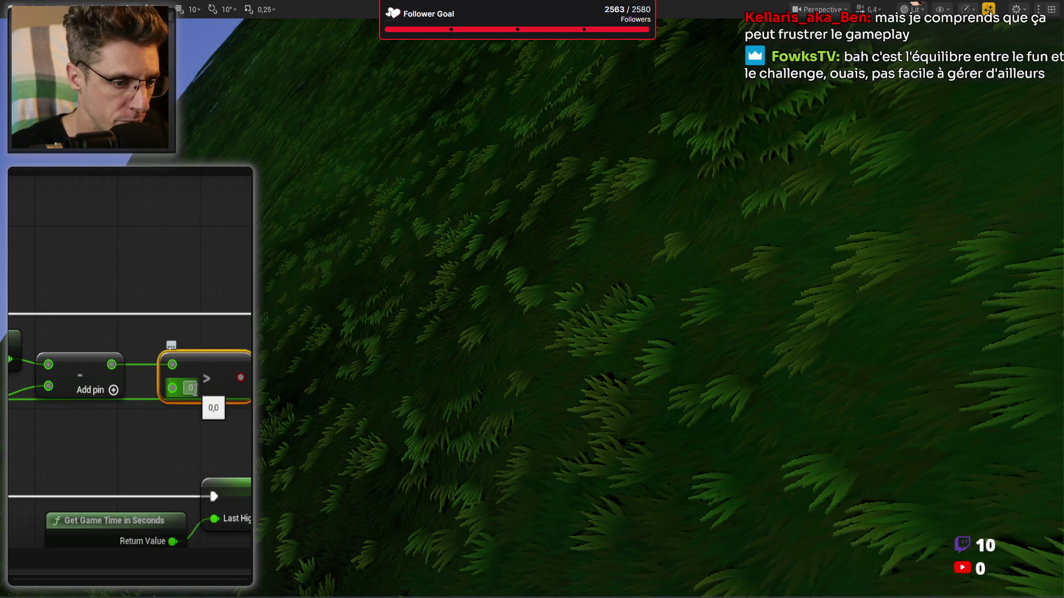
type(",02")
key("Return")
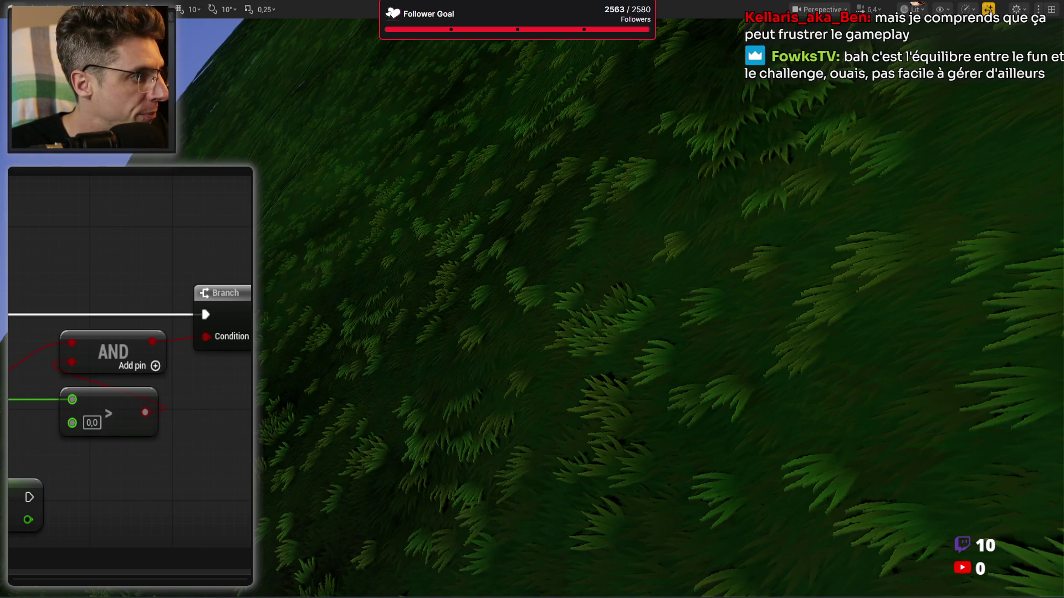
left_click_drag(218, 275, 221, 222)
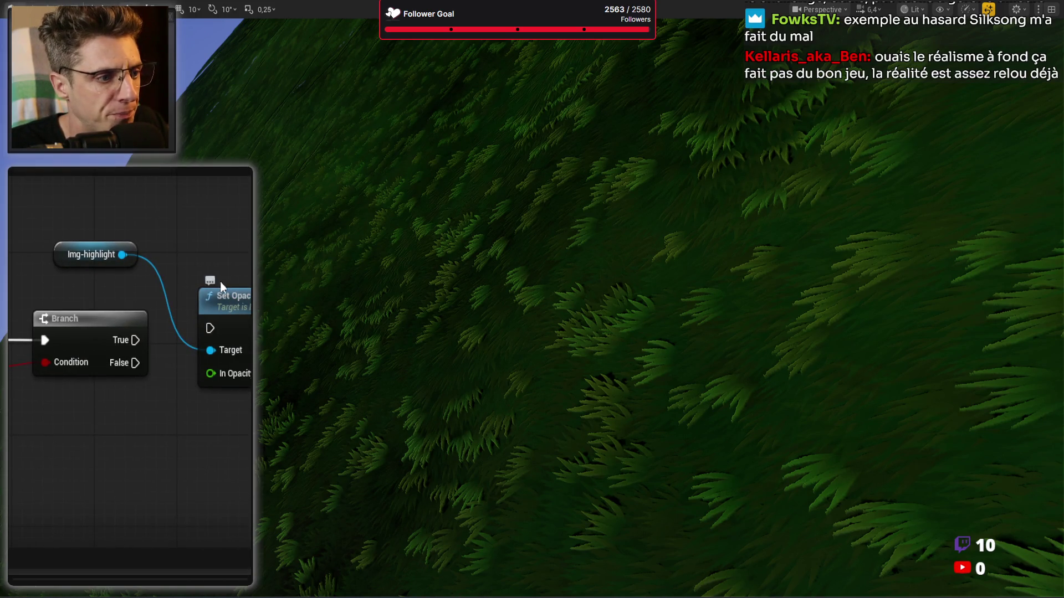
Line up Img-highlight by the Branch and connect the Branch's True path onward
left_click_drag(133, 254, 142, 288)
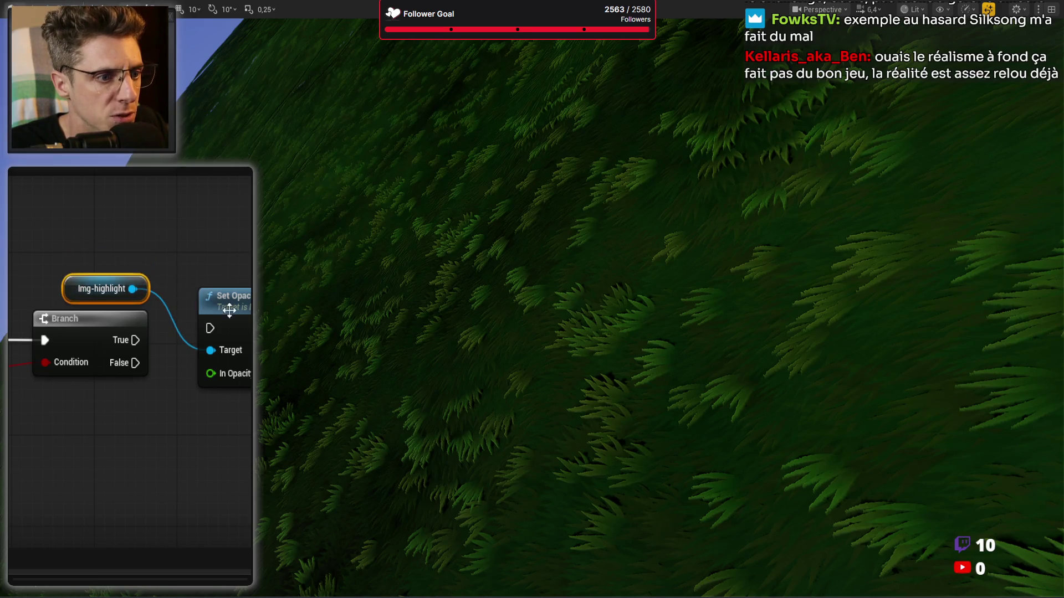
left_click_drag(231, 309, 299, 322)
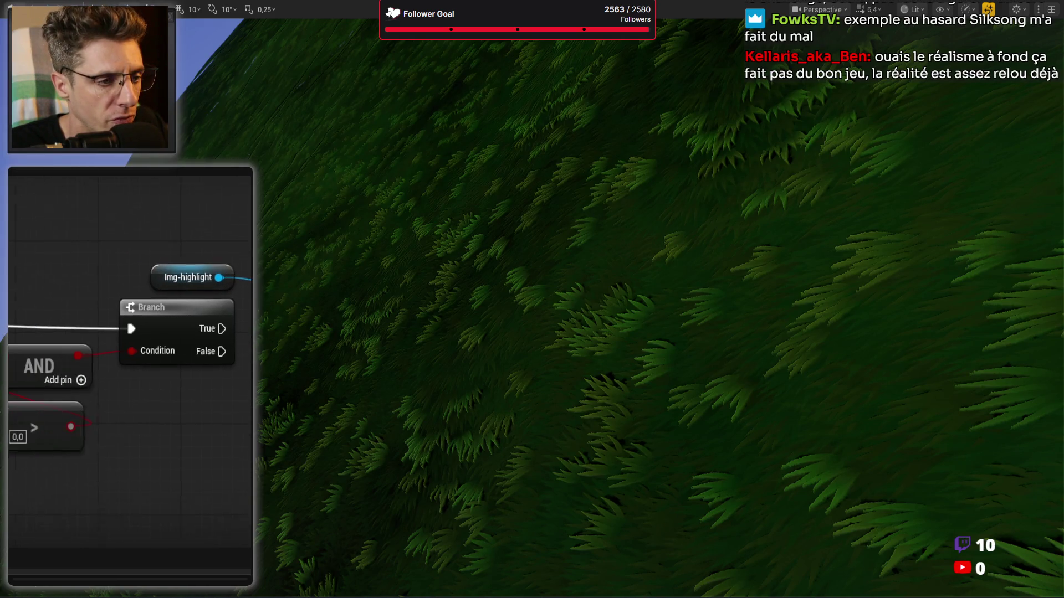
left_click_drag(234, 328, 299, 328)
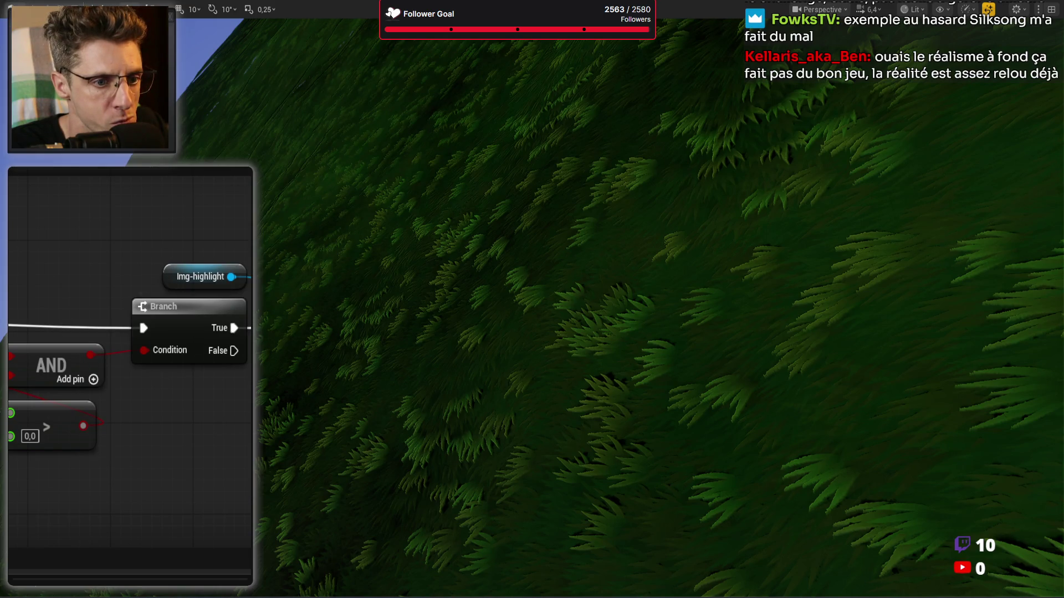
left_click(199, 276)
left_click_drag(211, 332, 196, 152)
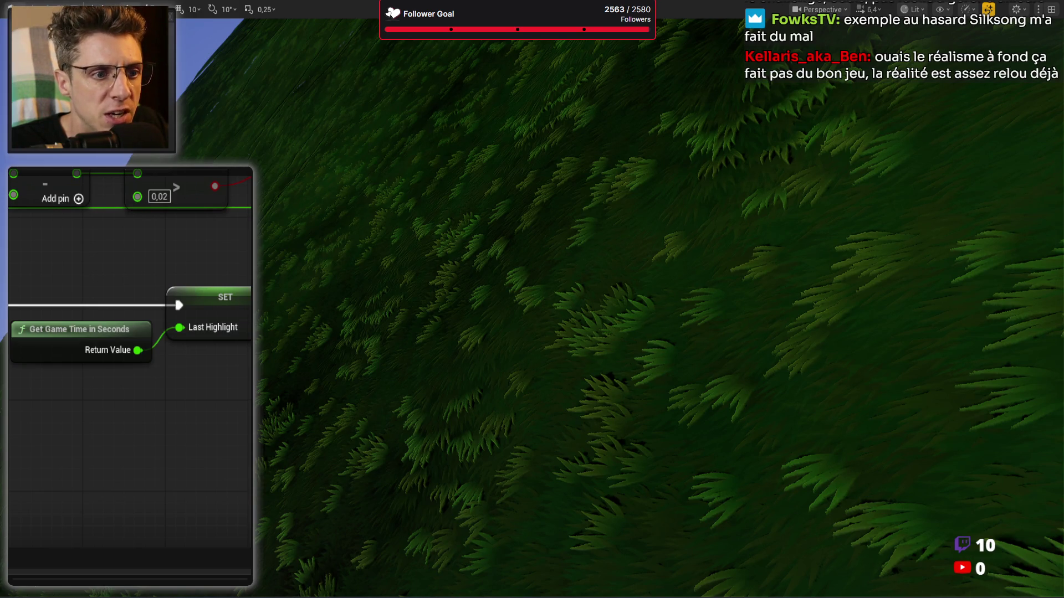
Shift the game time and SET Last Highlight nodes left, then start a play test with Alt+P
left_click_drag(62, 273, 169, 363)
left_click_drag(218, 304, 183, 311)
mouse_move(58, 431)
left_mouse_down()
mouse_move(252, 348)
mouse_move(252, 333)
left_mouse_up()
scroll(205, 422, "down", 6)
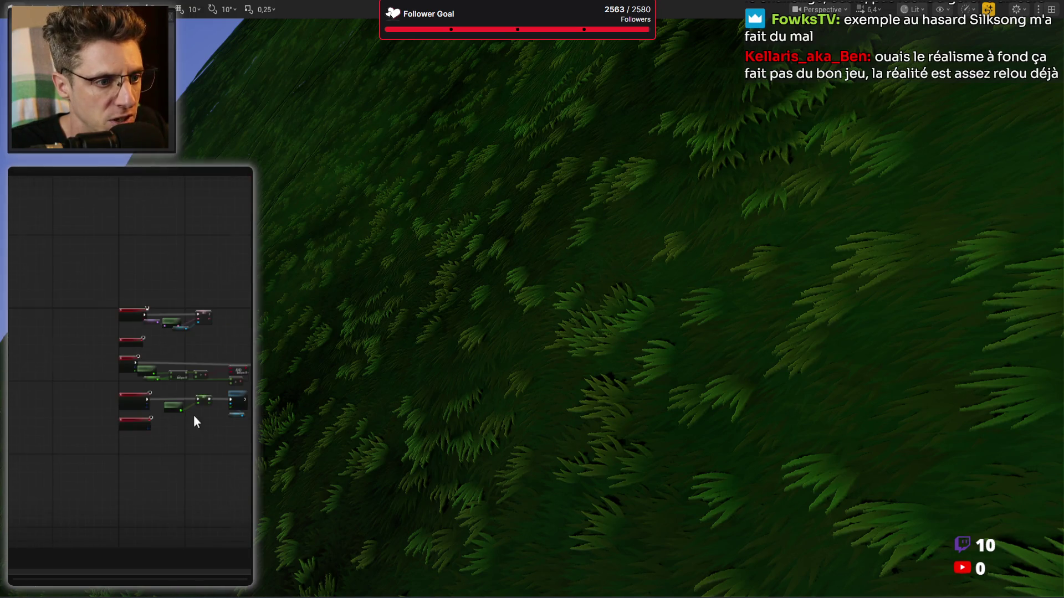
scroll(194, 416, "up", 6)
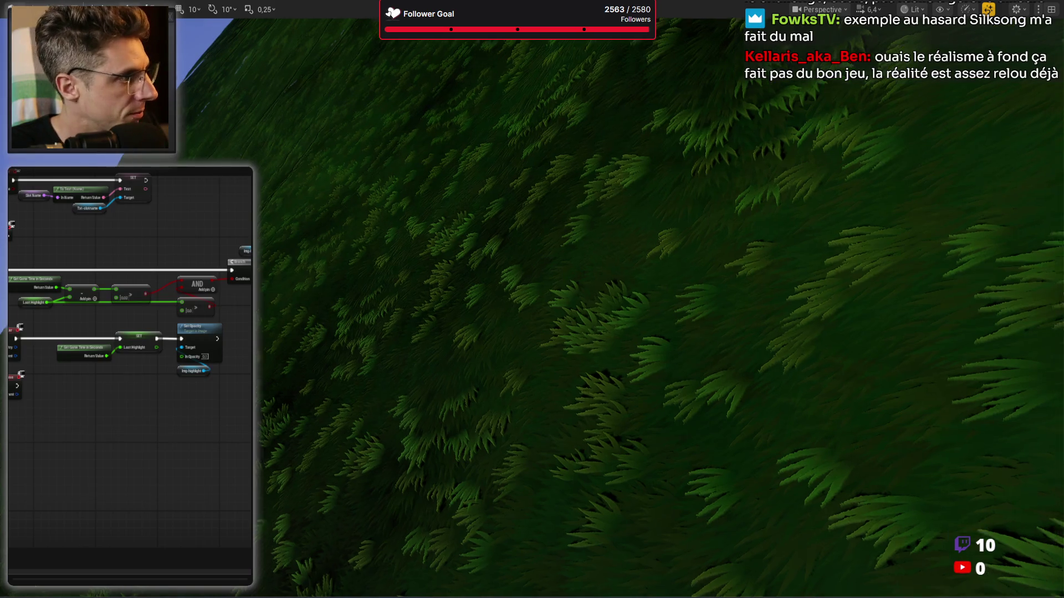
key("alt+p")
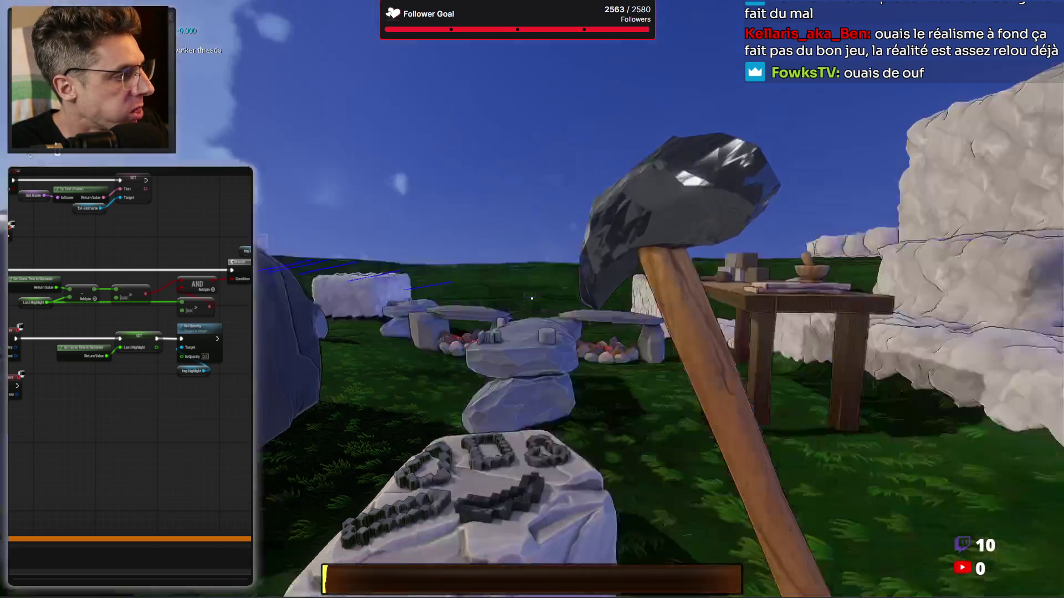
Equip the bottom-right inventory item into the RightHand slot, unequip it, then end the play-test
key("Tab")
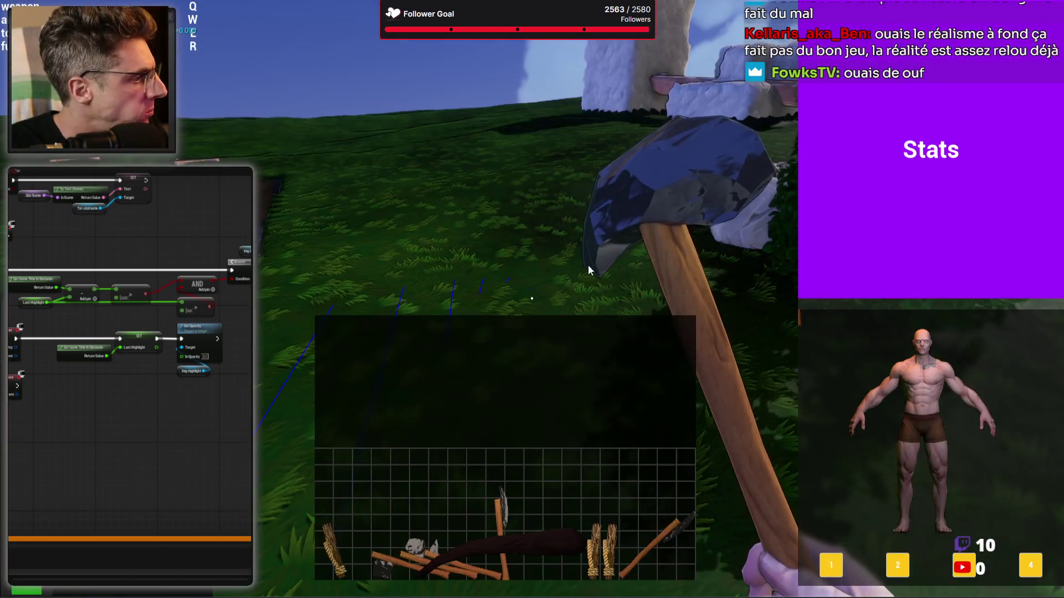
mouse_move(670, 410)
left_mouse_down()
mouse_move(732, 349)
mouse_move(806, 431)
mouse_move(834, 410)
mouse_move(862, 420)
mouse_move(1025, 419)
left_mouse_up()
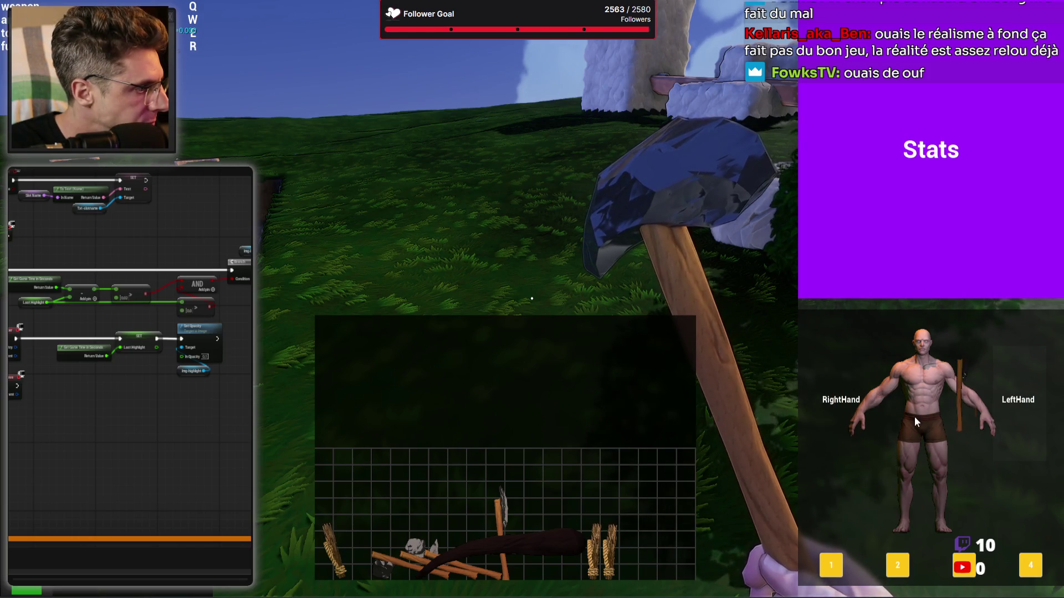
left_click(1021, 413)
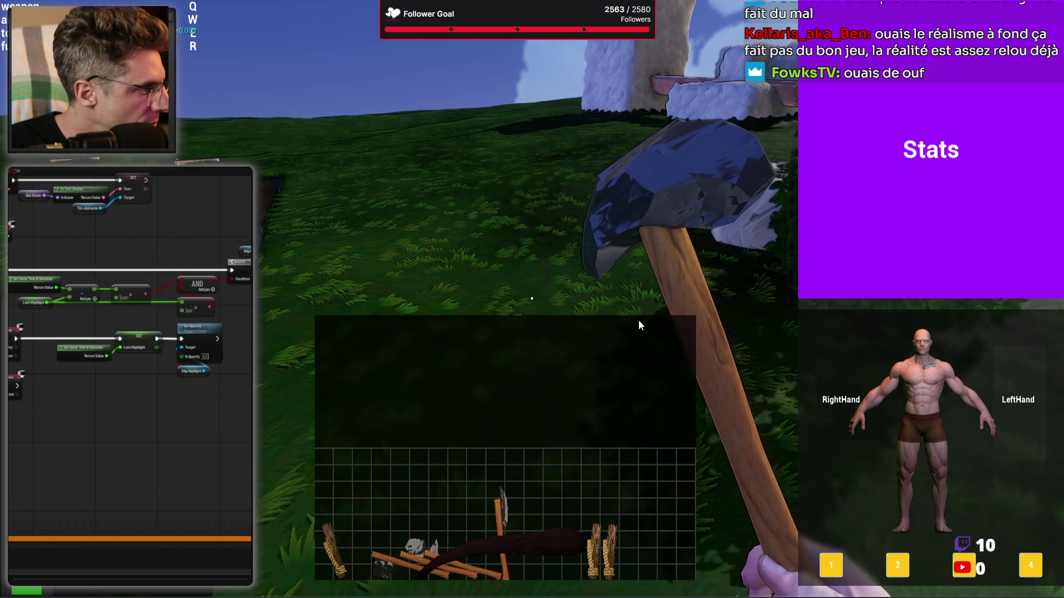
key("Tab")
key("Escape")
scroll(58, 378, "up", 4)
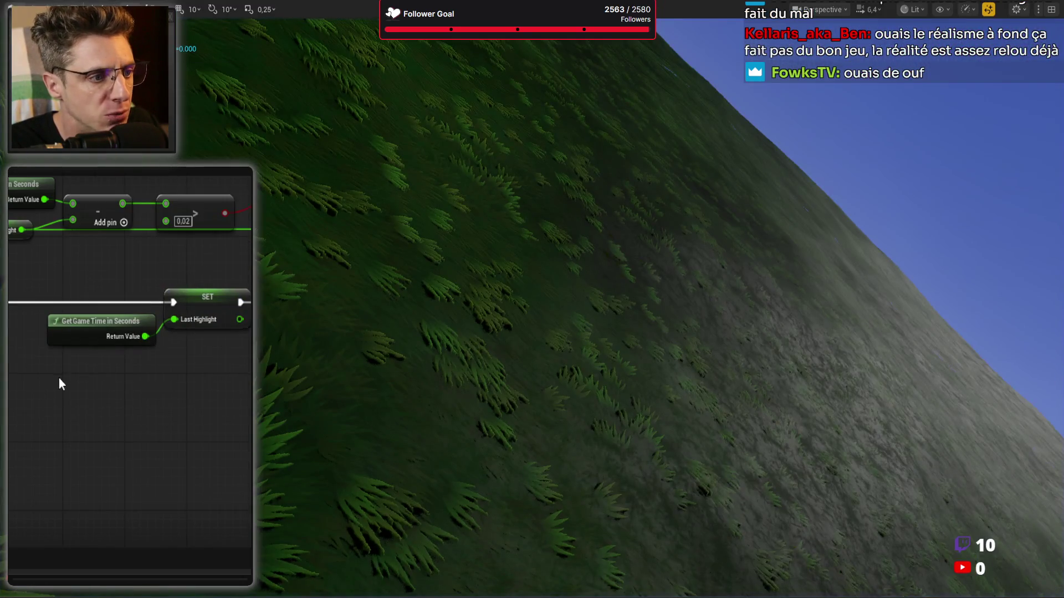
Select the game time and SET Last Highlight nodes, then launch a new play-test
scroll(25, 275, "up", 1)
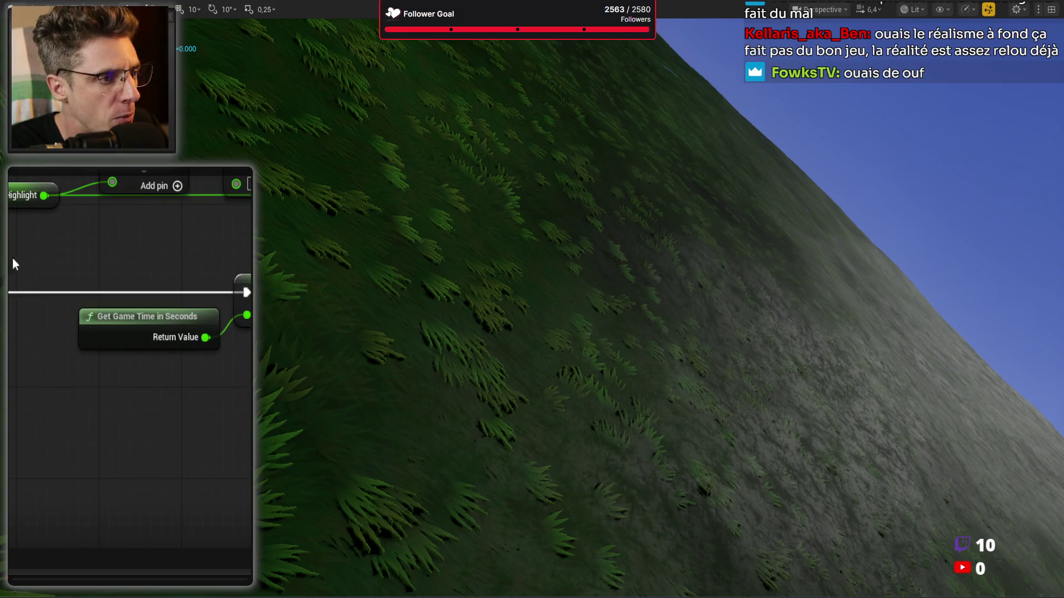
mouse_move(244, 388)
left_mouse_down()
mouse_move(198, 436)
mouse_move(229, 454)
mouse_move(195, 472)
mouse_move(190, 427)
left_mouse_up()
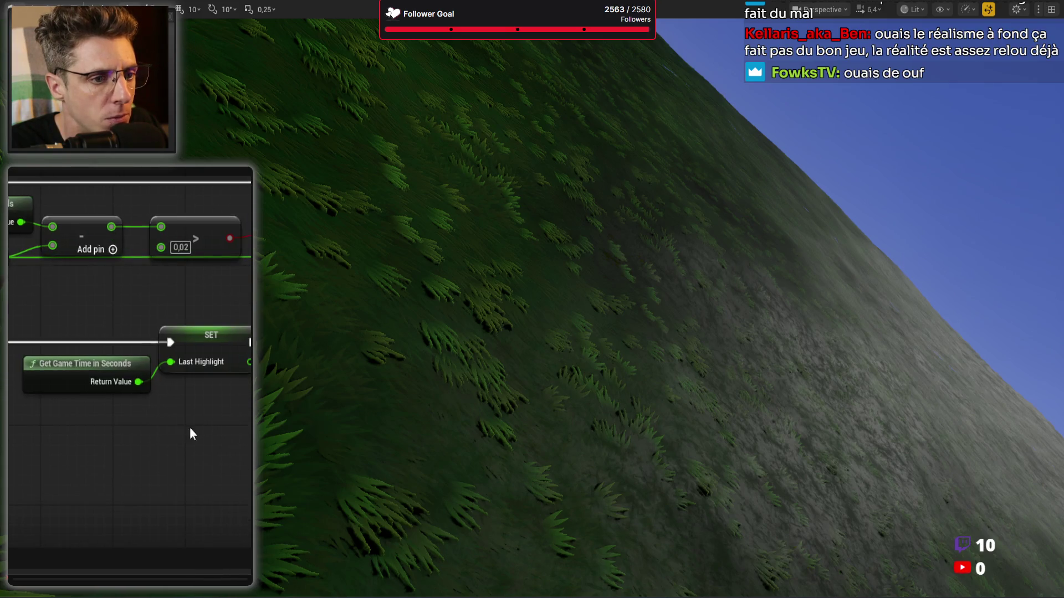
mouse_move(107, 467)
left_mouse_down()
mouse_move(244, 326)
mouse_move(226, 351)
left_mouse_up()
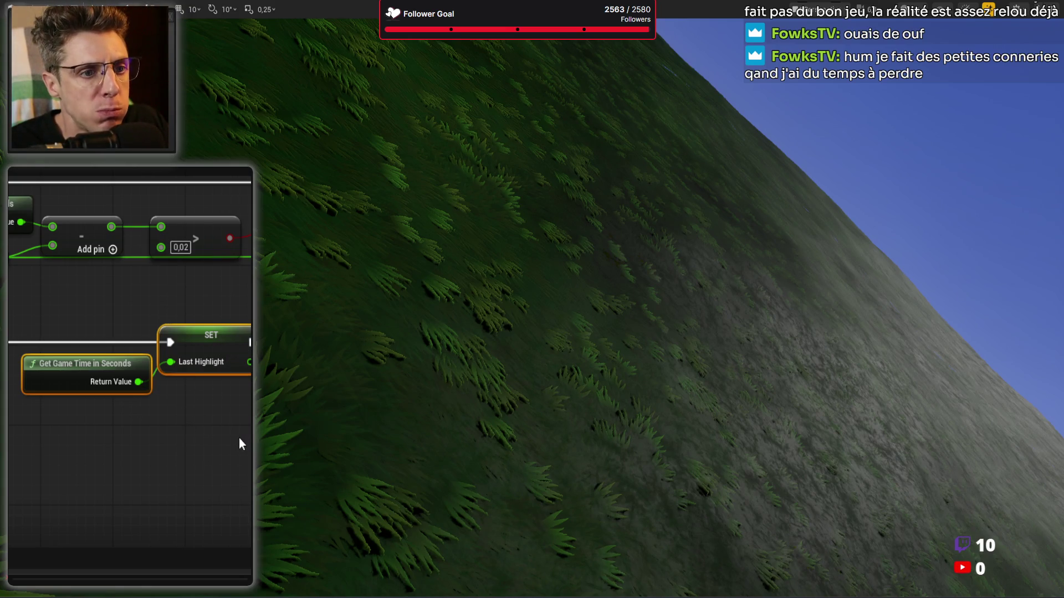
scroll(238, 438, "down", 1)
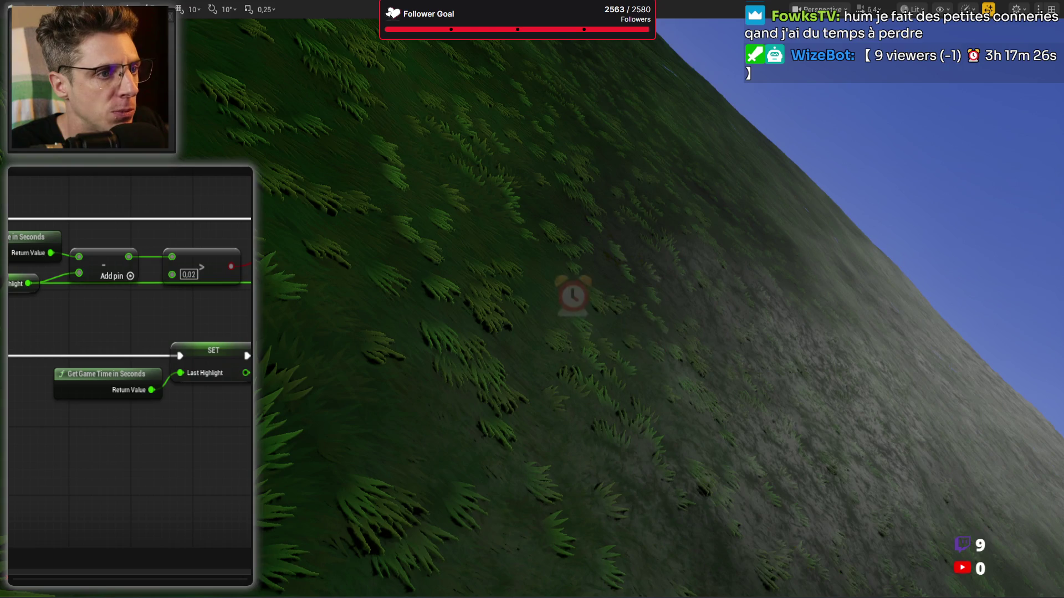
key("Escape")
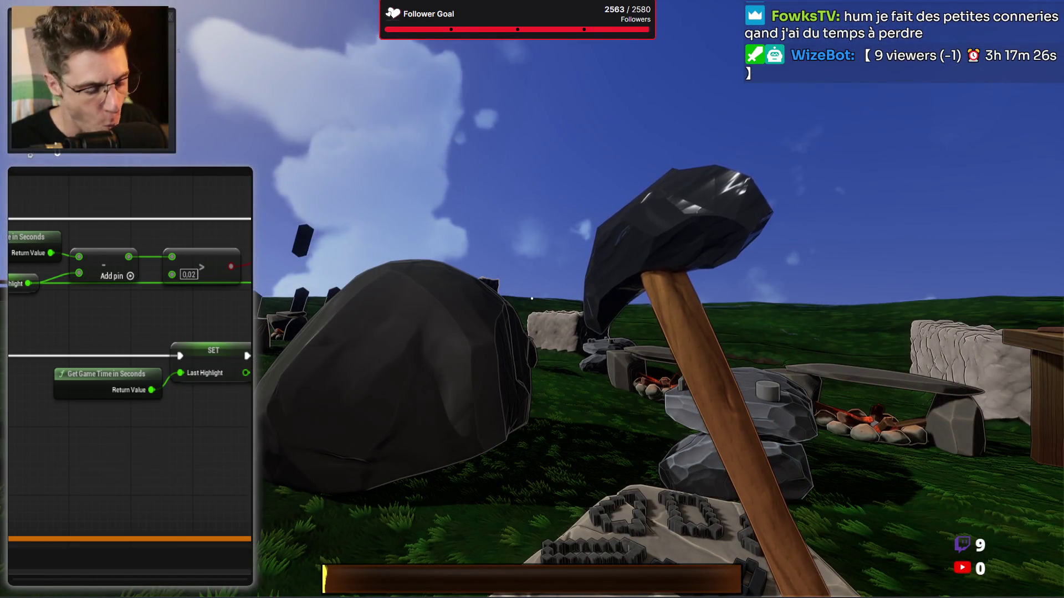
Equip the axe onto the character, move it into the RightHand slot, then stop playing
key("Tab")
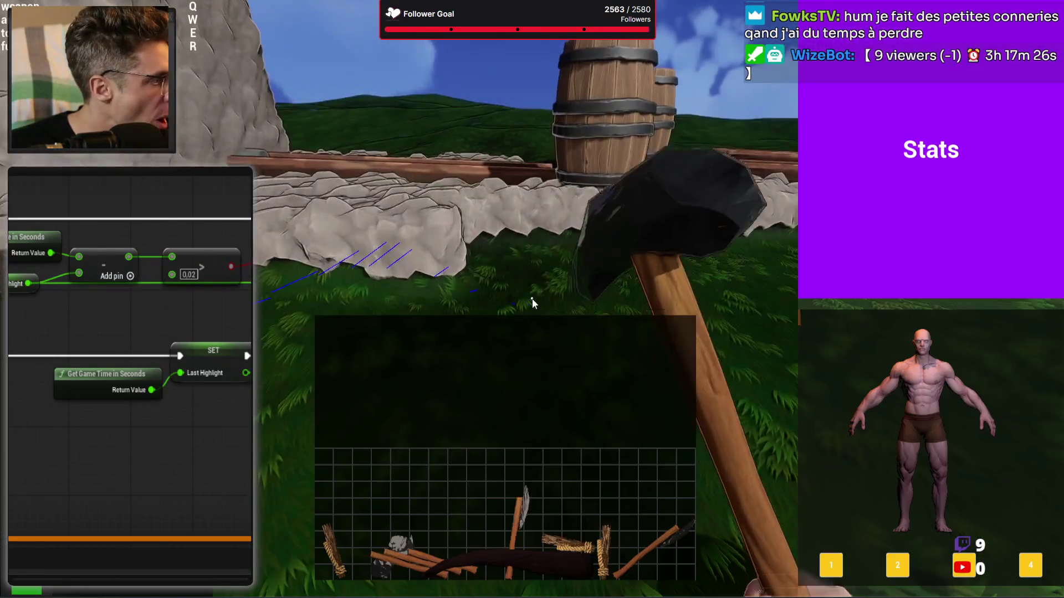
mouse_move(629, 477)
left_mouse_down()
mouse_move(735, 350)
mouse_move(815, 440)
mouse_move(836, 401)
left_mouse_up()
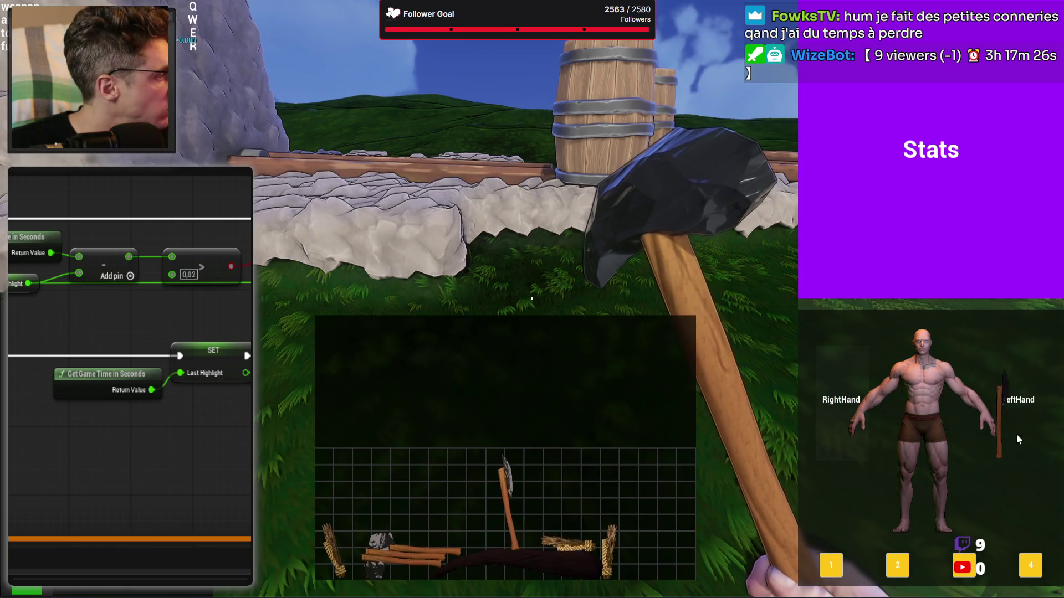
left_click_drag(1003, 419, 851, 404)
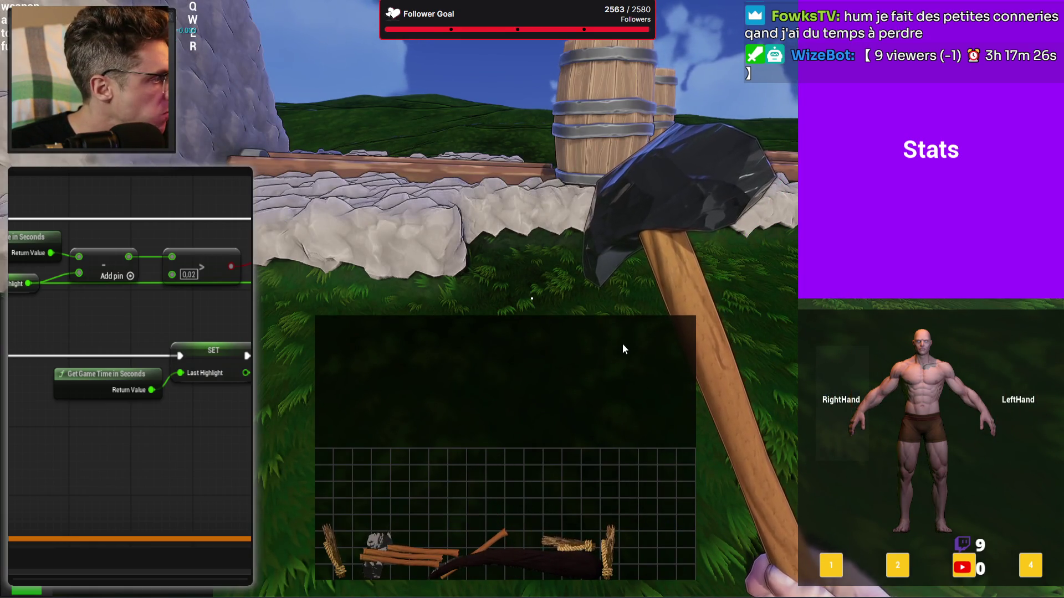
key("Escape")
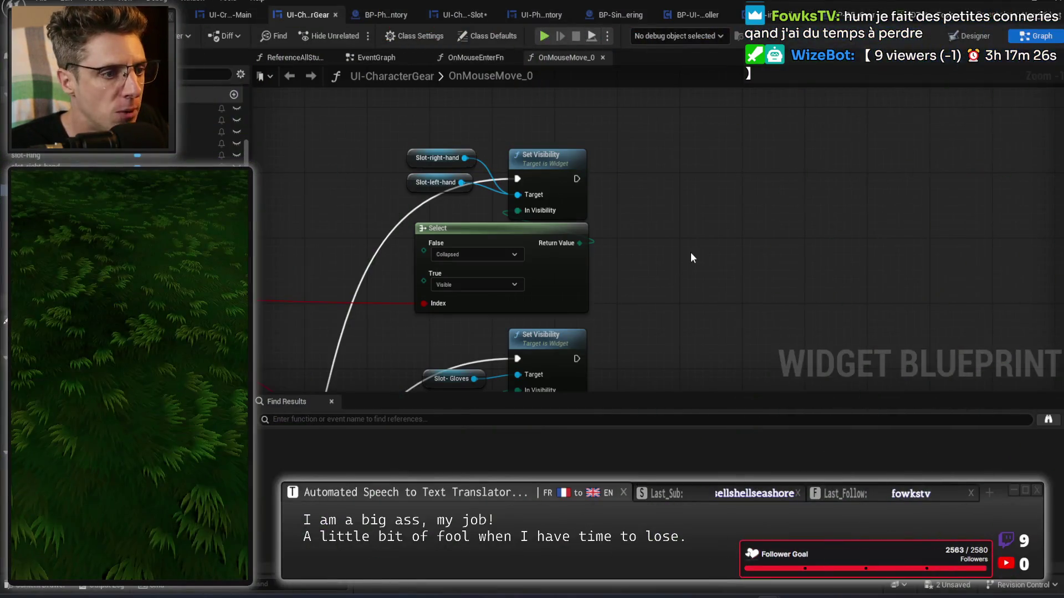
Add a Then 6 output to the Sequence and wire it to a pasted Return Node
scroll(691, 251, "down", 3)
scroll(691, 251, "up", 4)
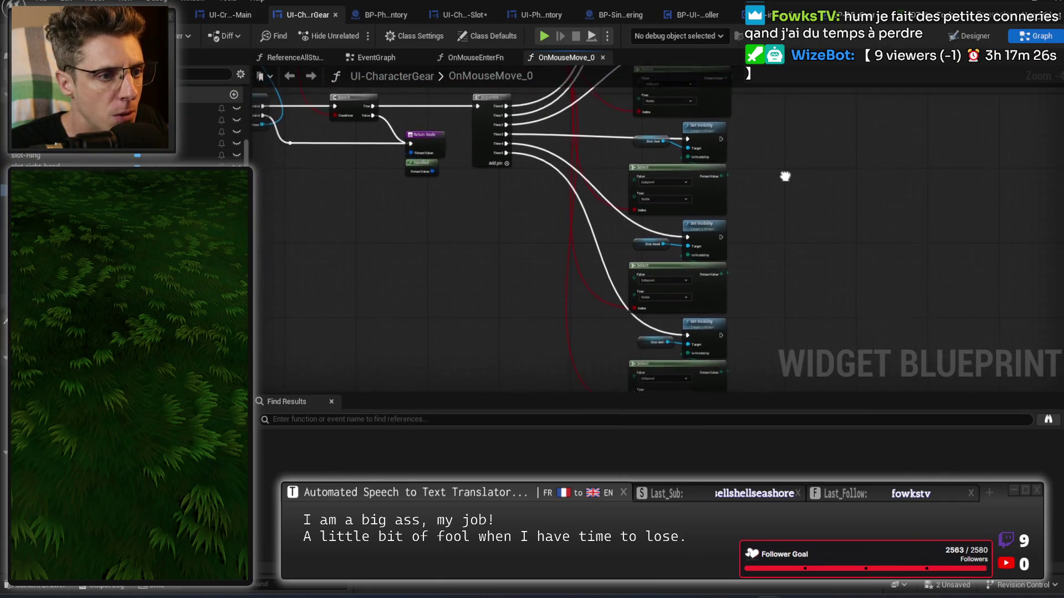
scroll(469, 123, "up", 3)
left_click(470, 118)
left_click_drag(466, 176, 573, 275)
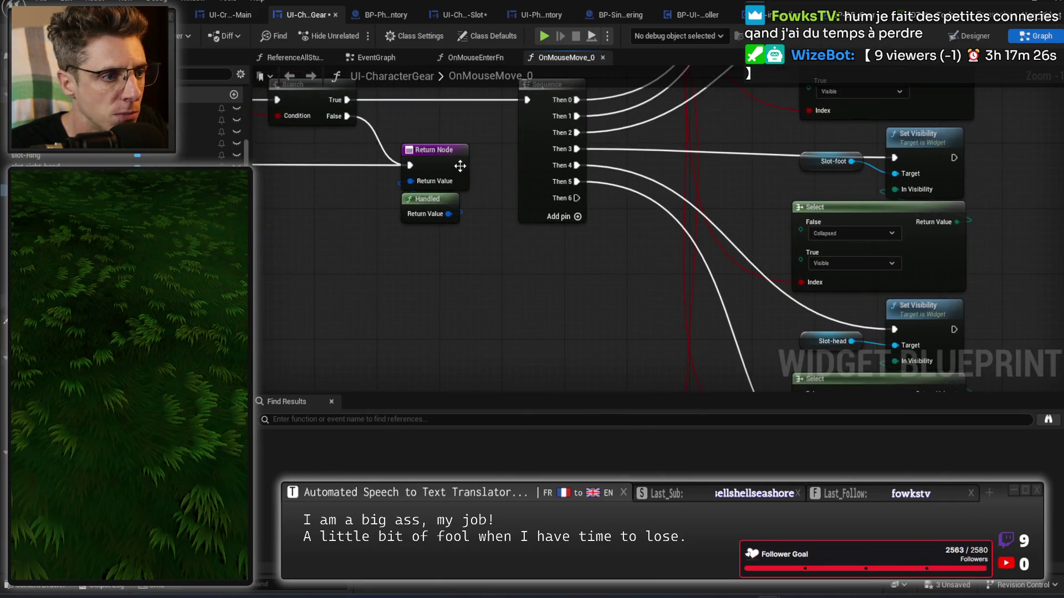
key("ctrl+v")
left_click_drag(577, 197, 606, 222)
left_click(532, 297)
Replace the Return Node's Handled value with an Unhandled node and save the widget
right_click(536, 300)
type("unhandled")
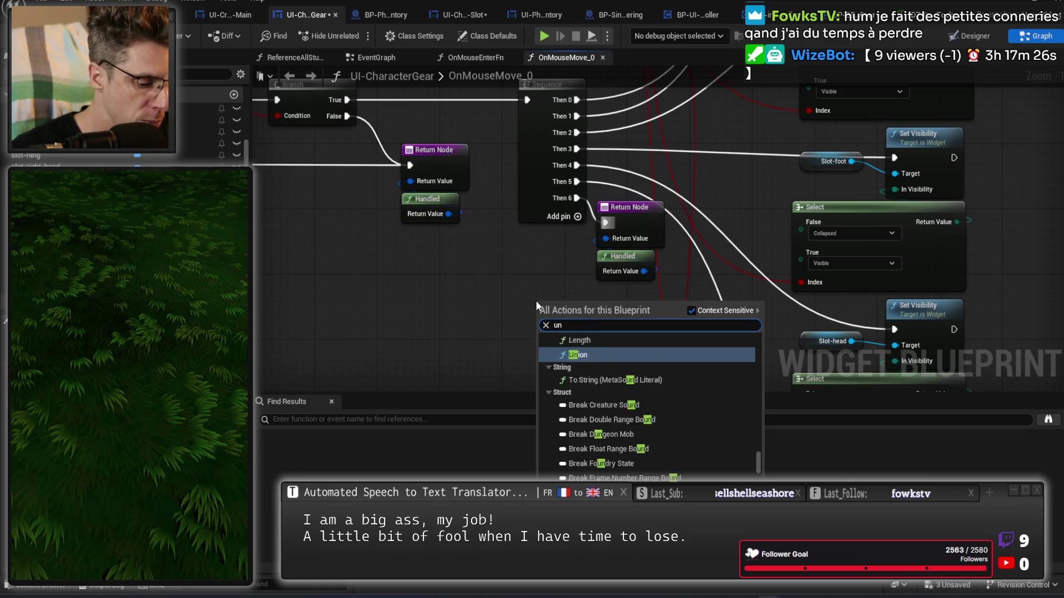
key("Return")
left_click_drag(587, 320, 605, 239)
left_click(634, 274)
key("Delete")
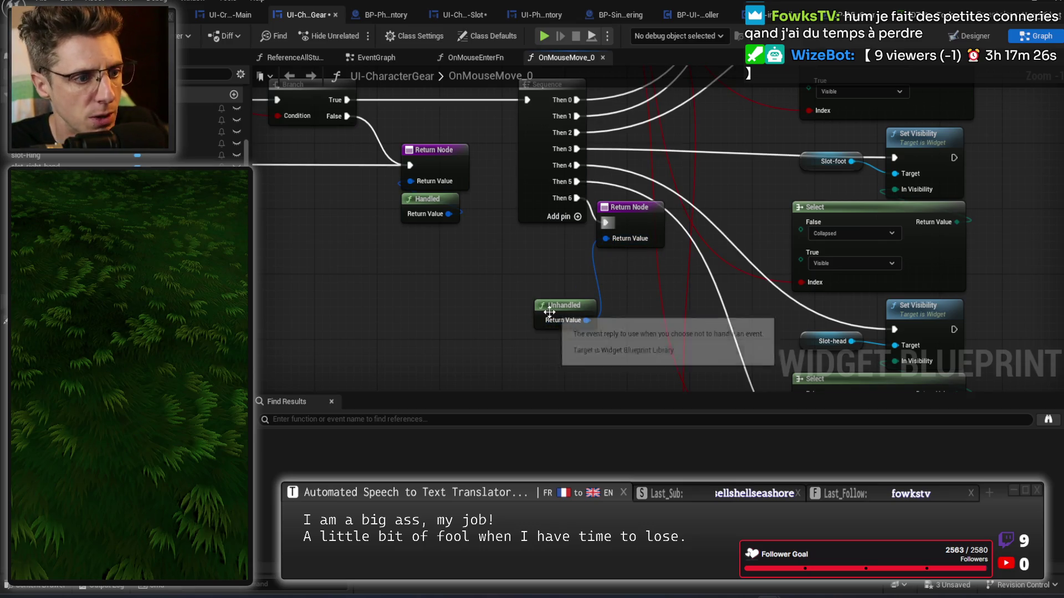
left_click_drag(547, 319, 616, 270)
scroll(609, 324, "down", 3)
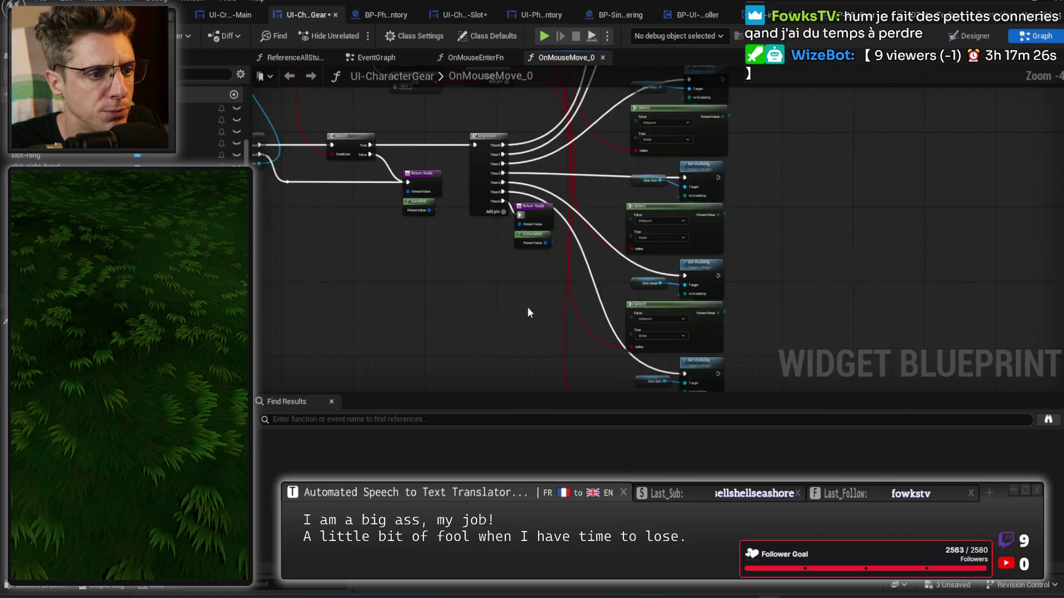
key("ctrl+s")
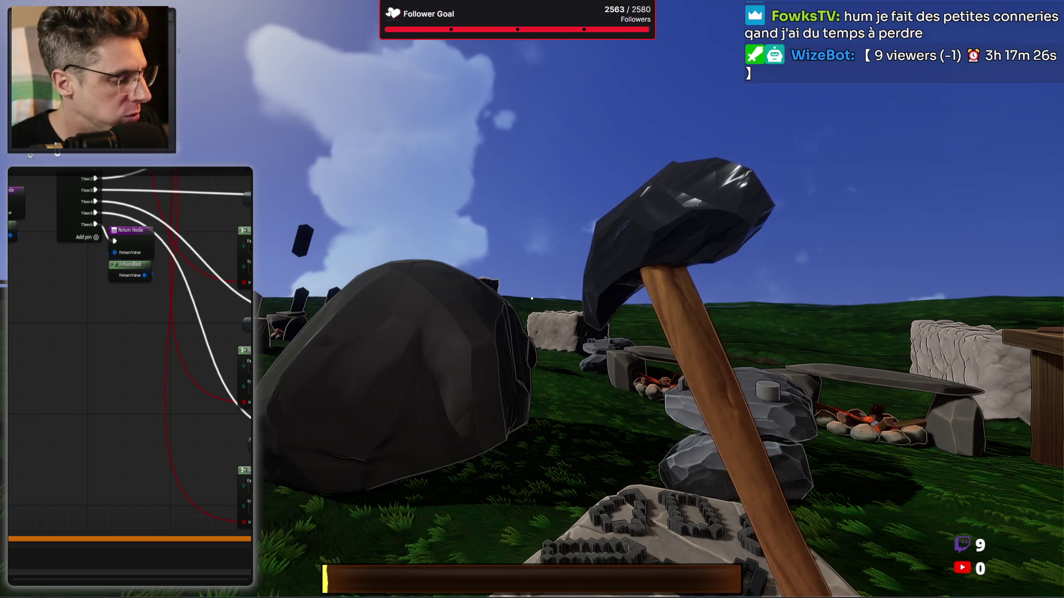
Drag the axe from the inventory grid onto the character panel, then stop the play-test
key("Tab")
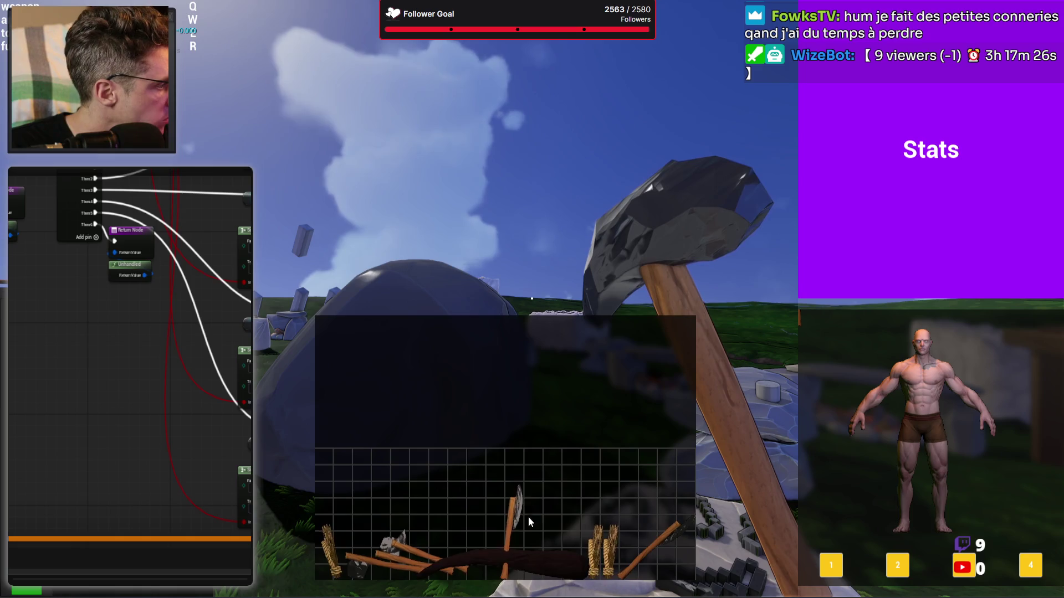
mouse_move(511, 498)
left_mouse_down()
mouse_move(789, 350)
mouse_move(1020, 413)
mouse_move(1036, 427)
left_mouse_up()
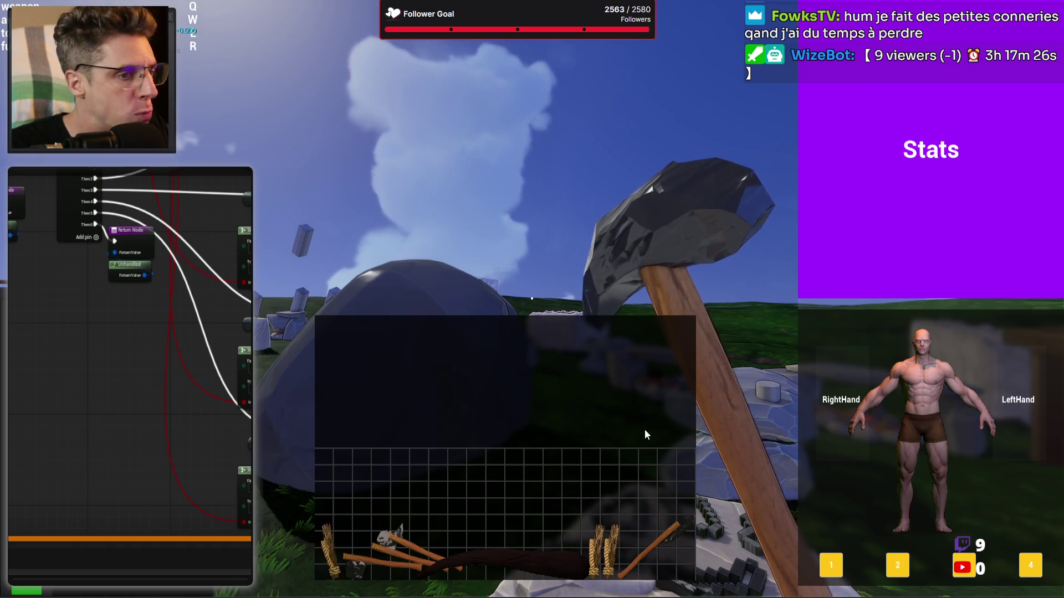
key("Escape")
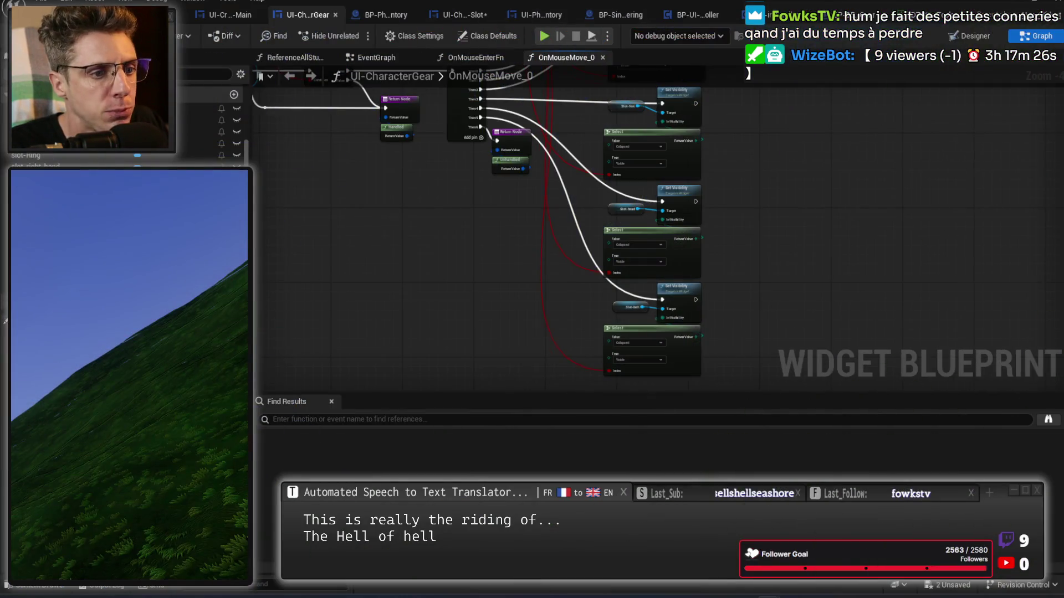
Duplicate the Handled node, wire the copy into the second Return Node, and save CharacterGear
scroll(782, 220, "down", 5)
scroll(568, 289, "up", 3)
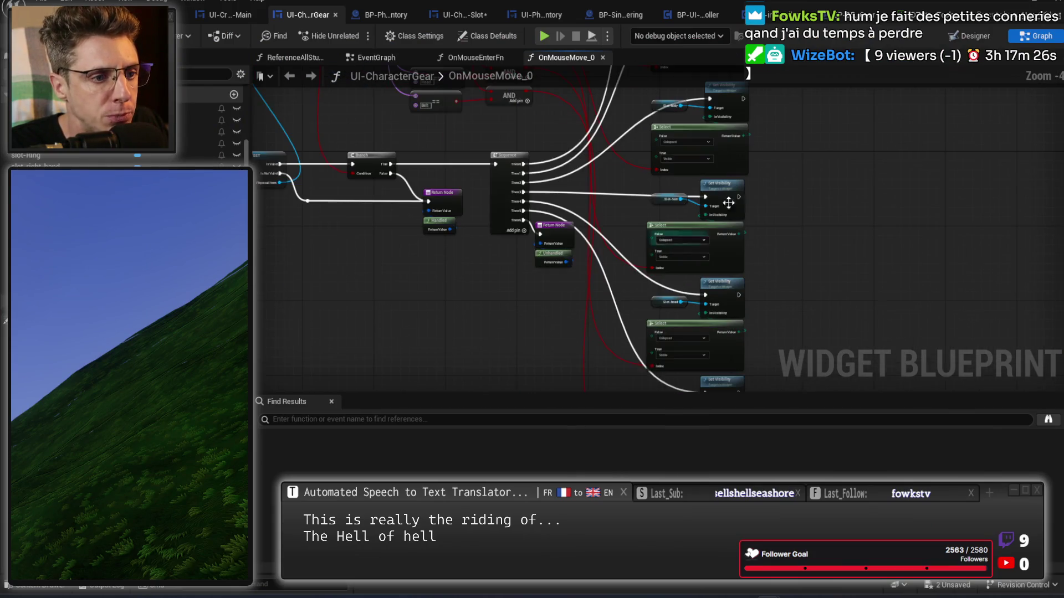
mouse_move(617, 171)
left_mouse_down()
mouse_move(665, 167)
mouse_move(689, 257)
mouse_move(710, 154)
mouse_move(696, 269)
left_mouse_up()
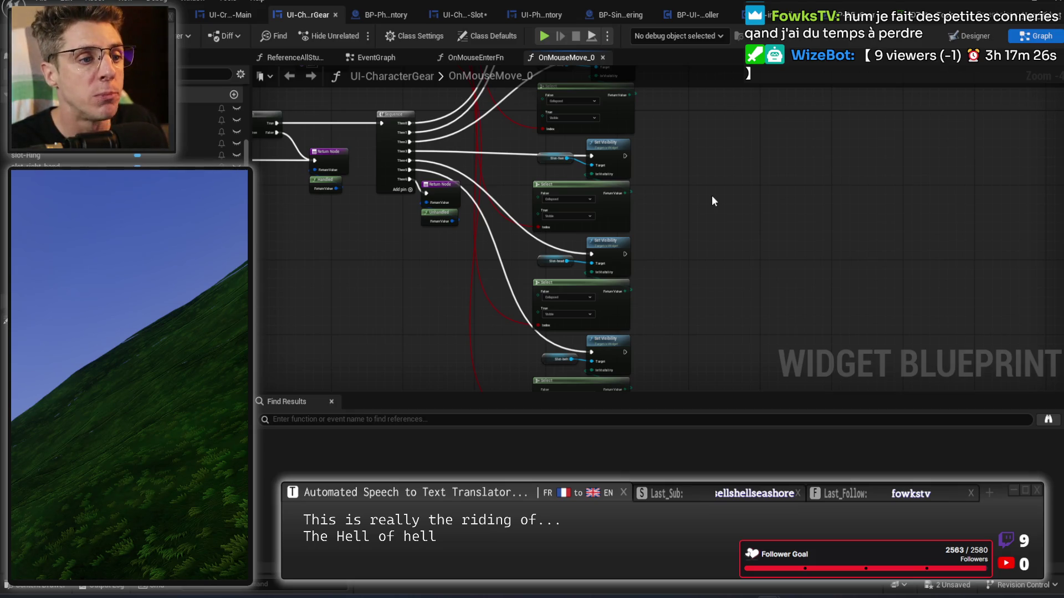
scroll(418, 237, "up", 2)
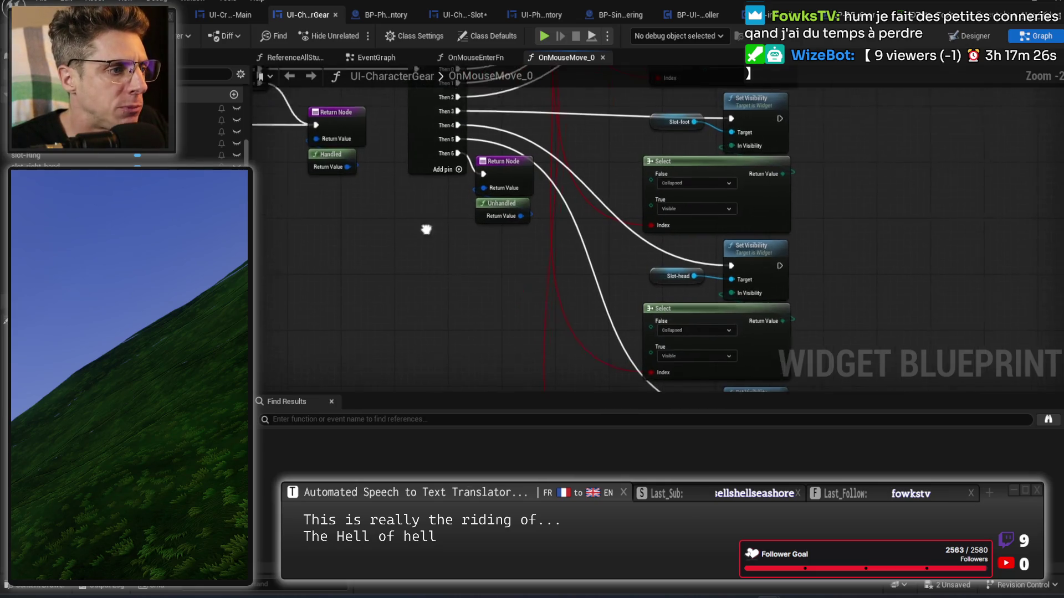
key("ctrl+c")
key("ctrl+v")
left_click_drag(563, 311, 546, 202)
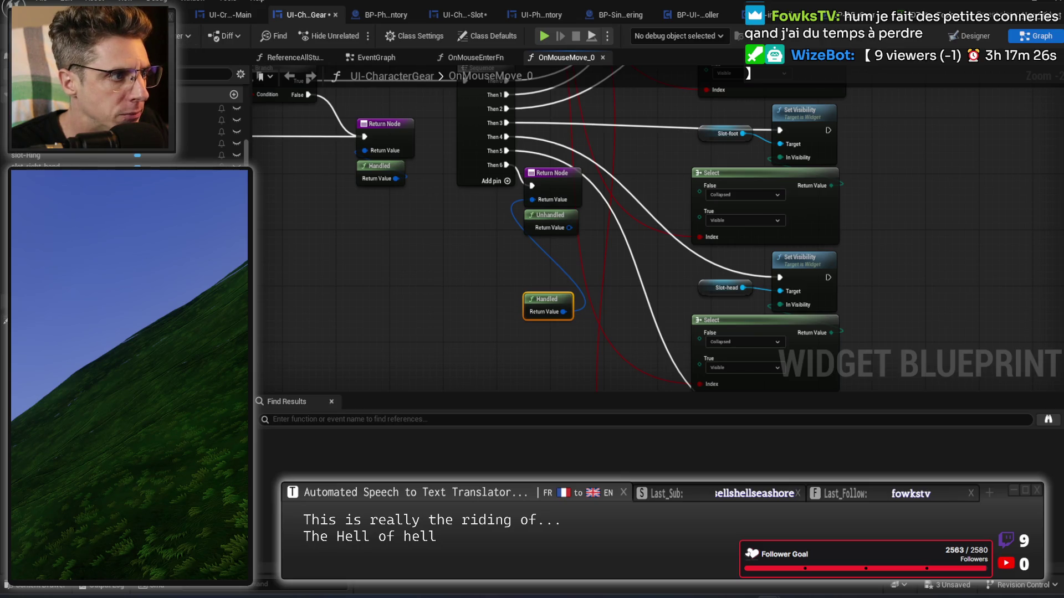
left_click(421, 247)
left_click_drag(422, 247, 436, 274)
key("ctrl+s")
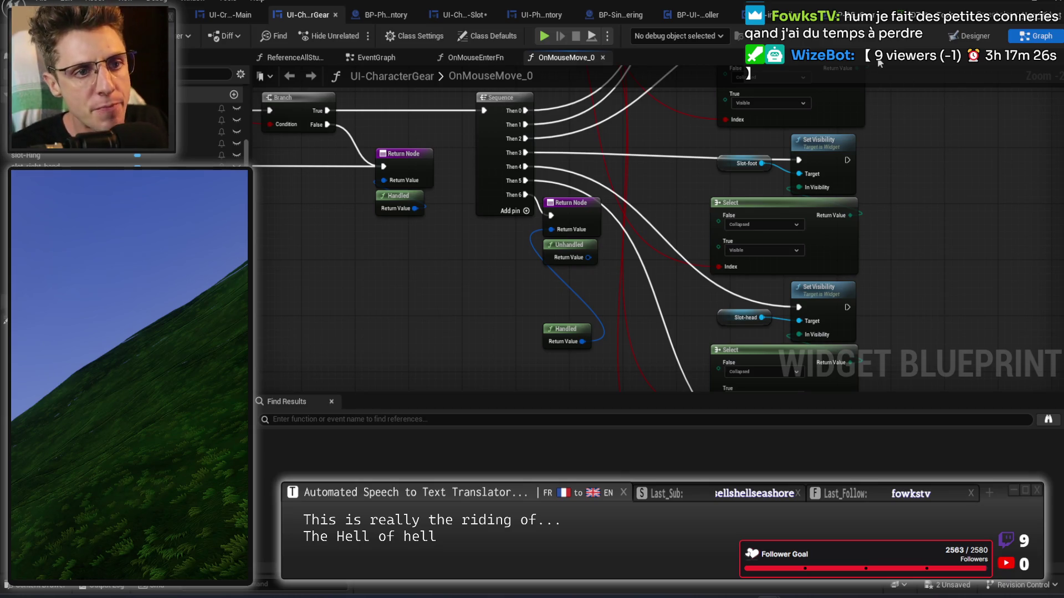
Cycle through the open blueprint tabs to the UI-CharacterGear-Slot event graph and save it
left_click(862, 21)
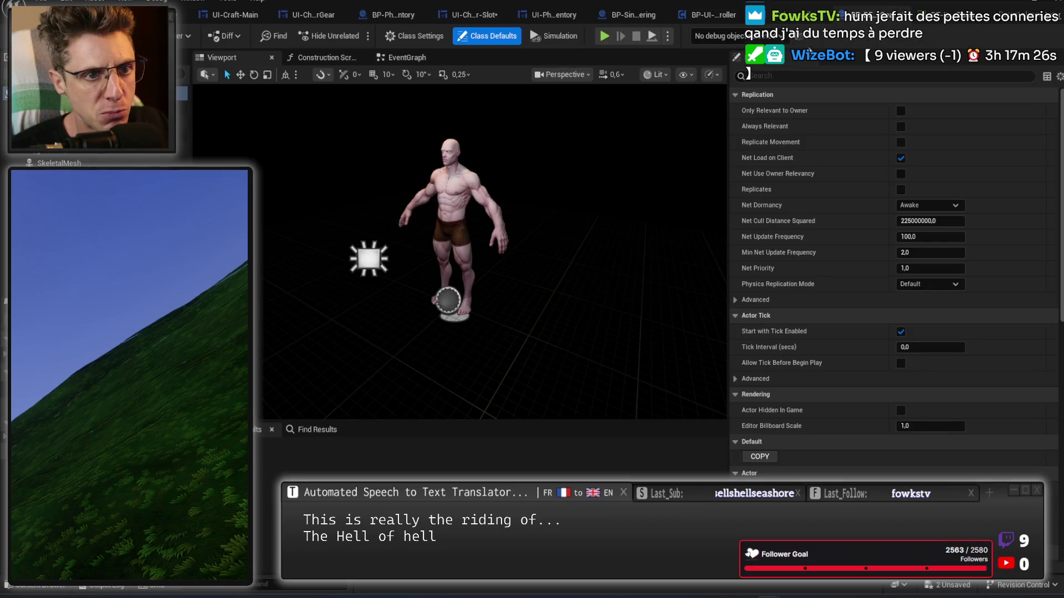
left_click(796, 12)
left_click(629, 16)
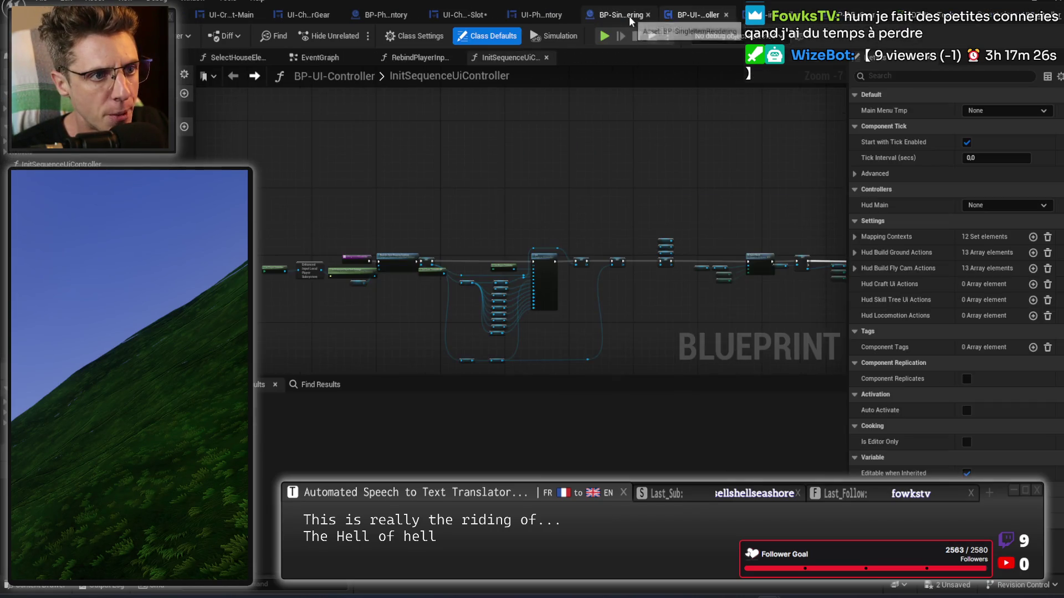
left_click(586, 18)
left_click(554, 15)
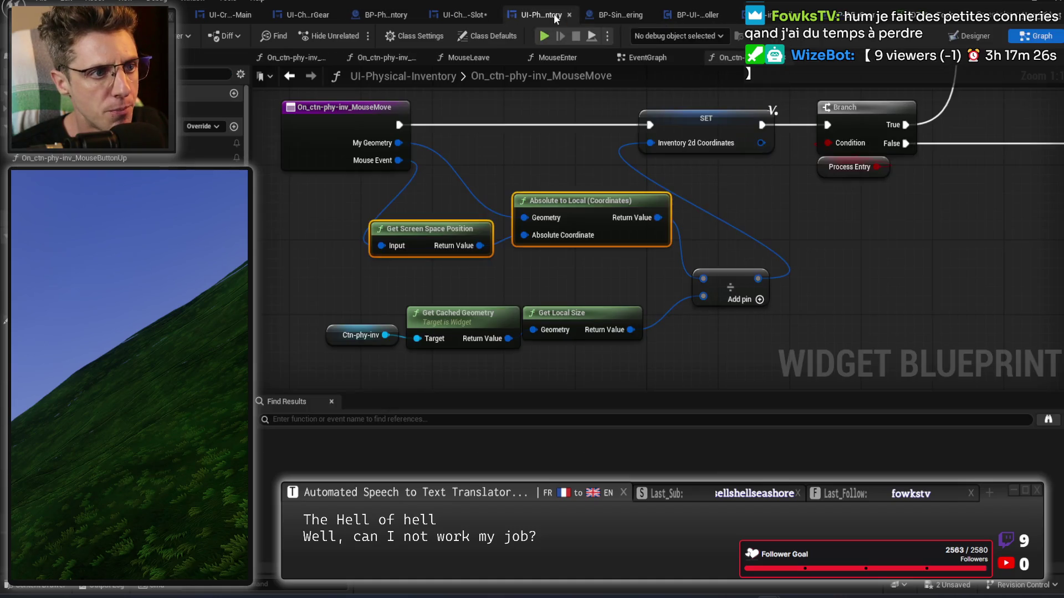
left_click(457, 17)
left_click_drag(573, 345, 613, 310)
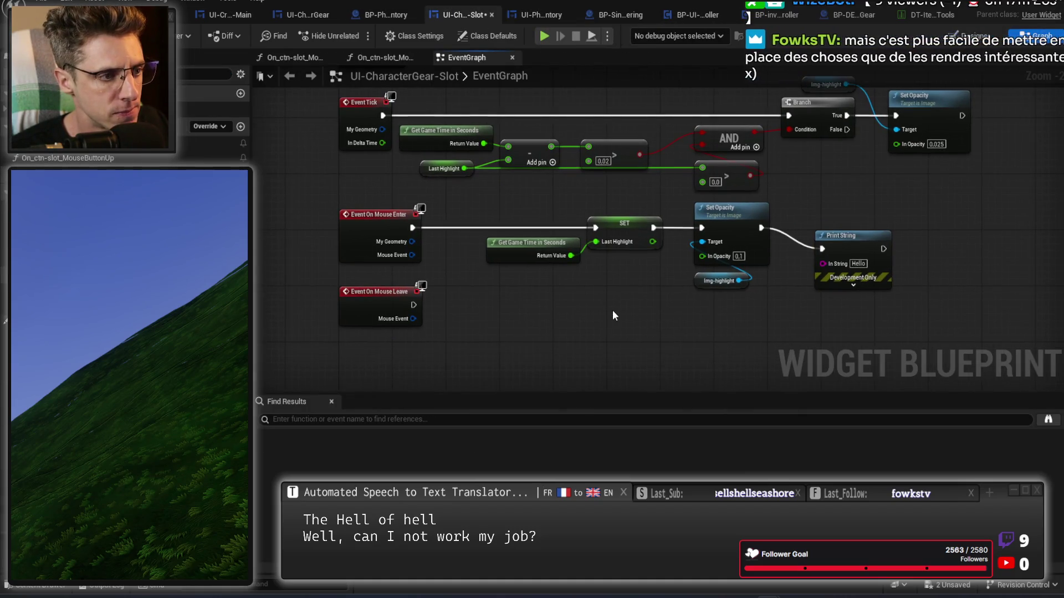
key("ctrl+s")
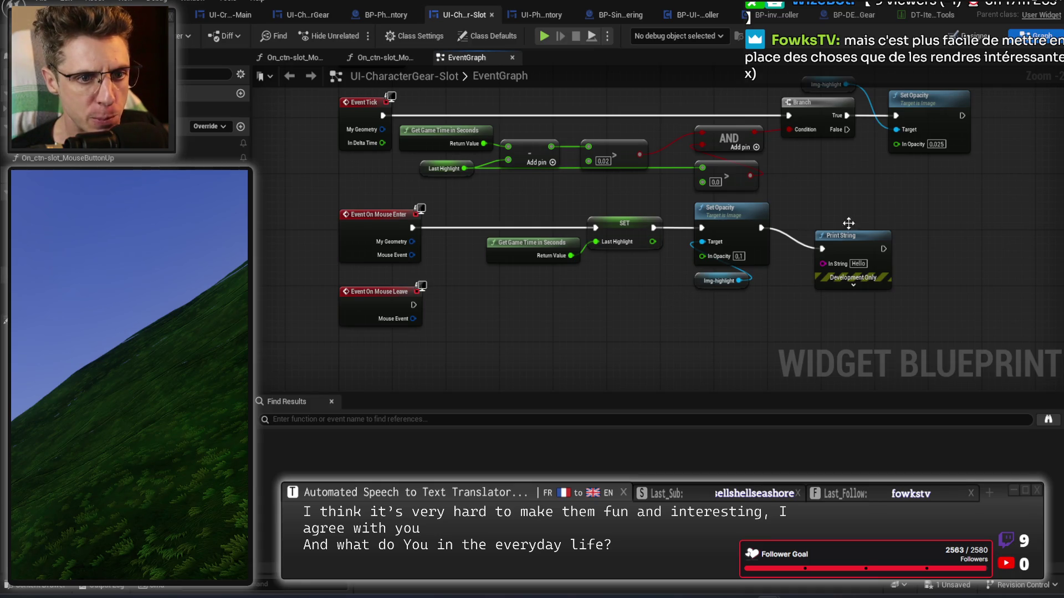
Move the Hello Print String up beside Set Opacity, save, and start a play-test
left_click(859, 245)
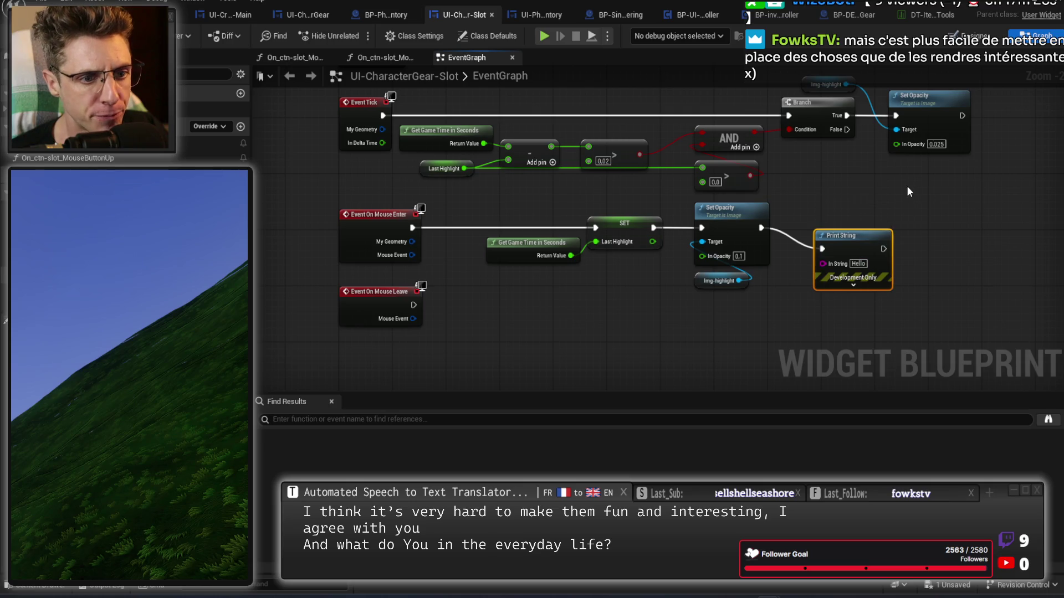
mouse_move(845, 286)
left_mouse_down()
mouse_move(838, 247)
mouse_move(817, 266)
mouse_move(827, 256)
mouse_move(872, 258)
left_mouse_up()
left_click(866, 271)
key("ctrl+s")
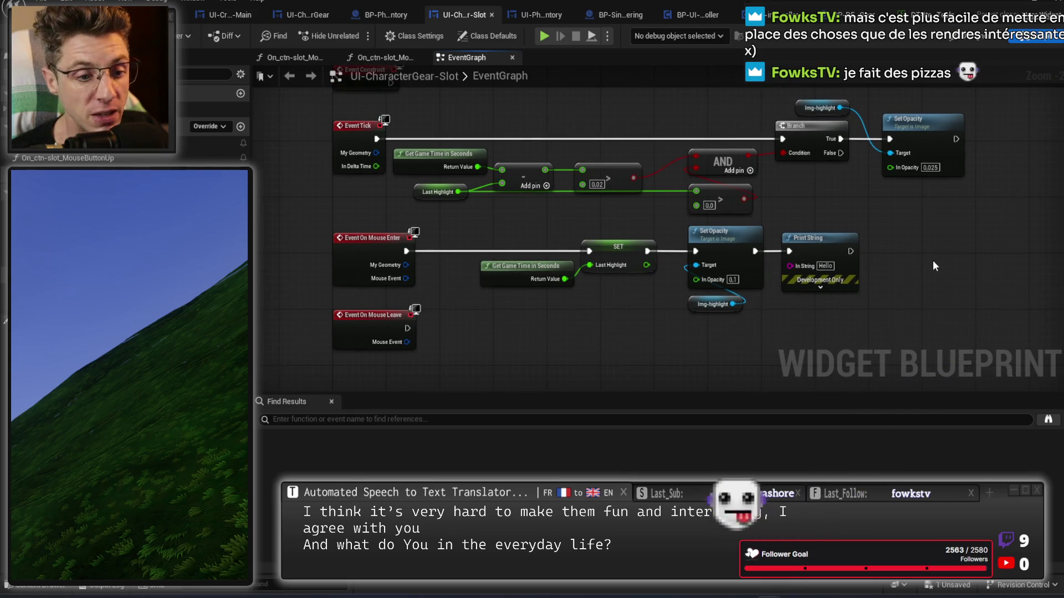
left_click(544, 37)
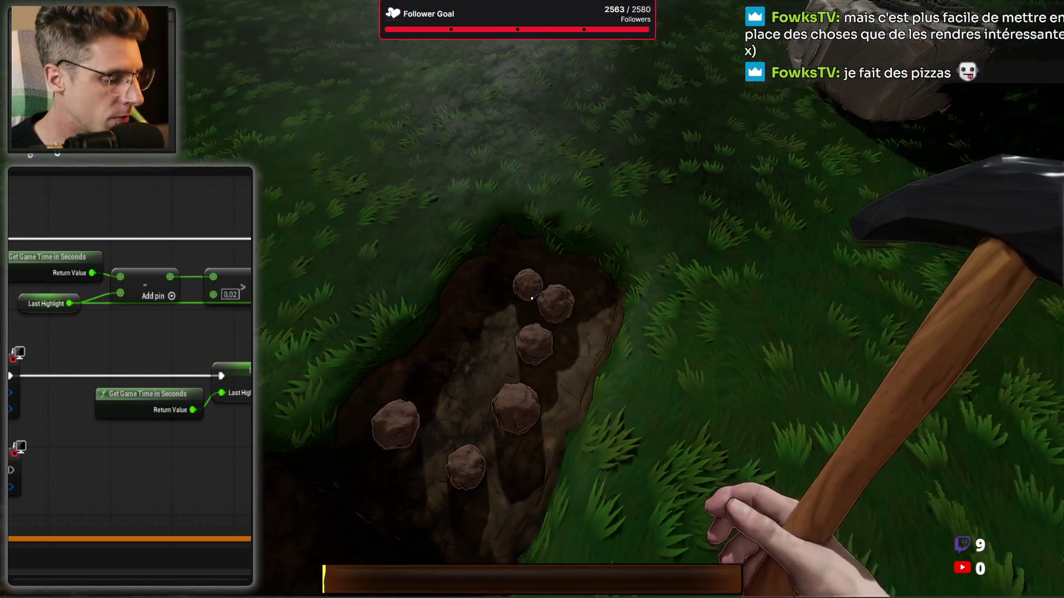
Swing the pickaxe repeatedly to dig down through the cave shaft's rock walls
left_click(531, 299)
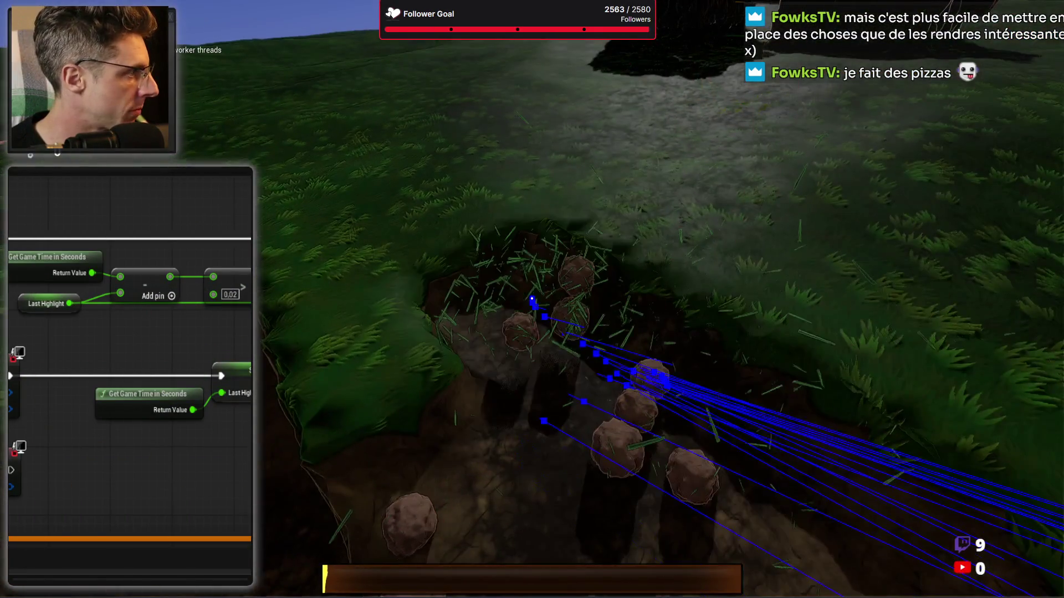
left_click(531, 299)
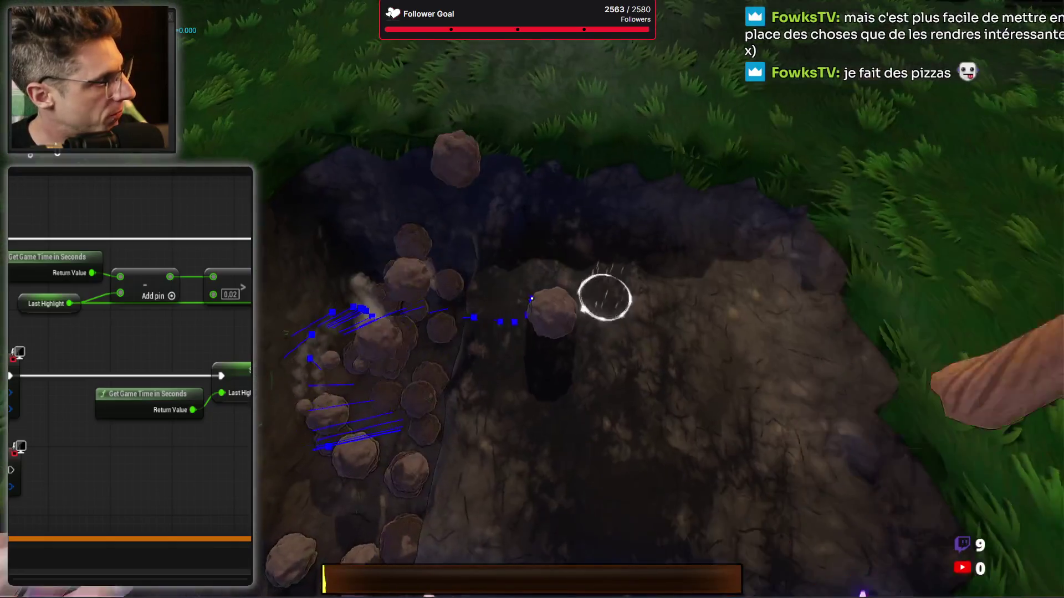
left_click(531, 298)
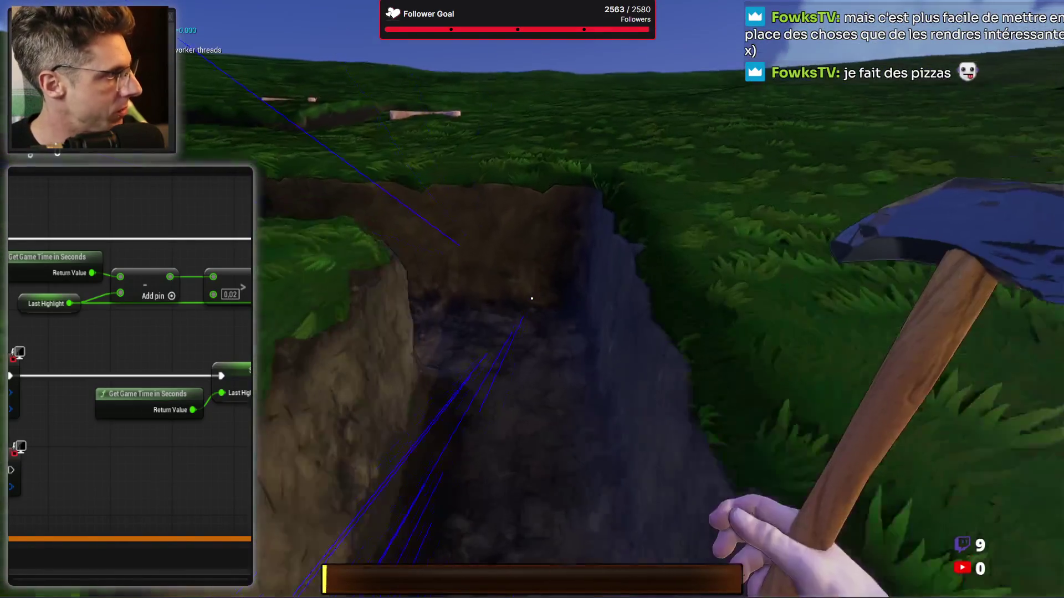
left_click(531, 298)
left_click(531, 299)
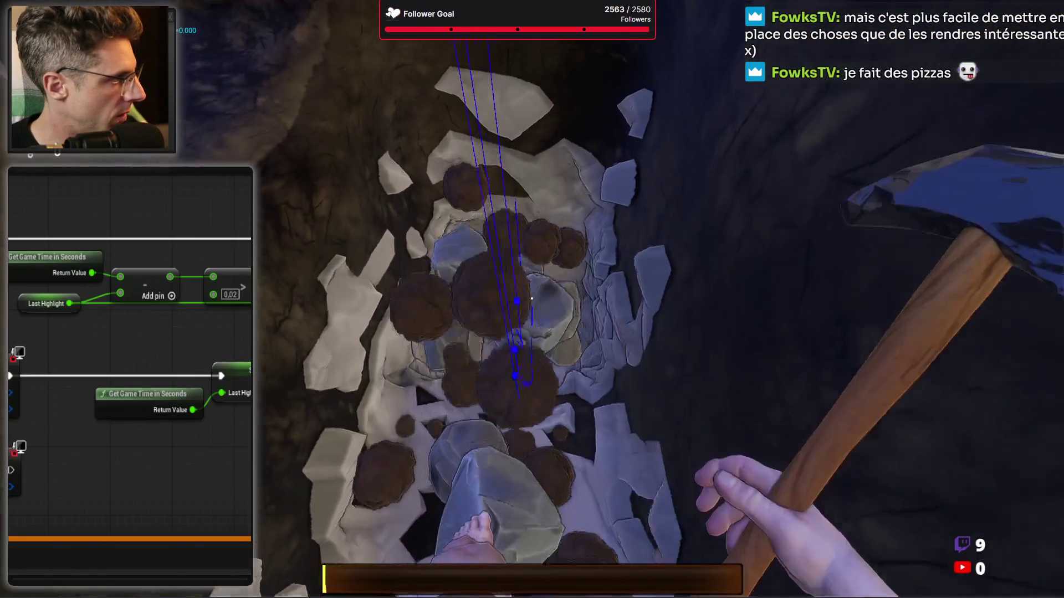
left_click(531, 299)
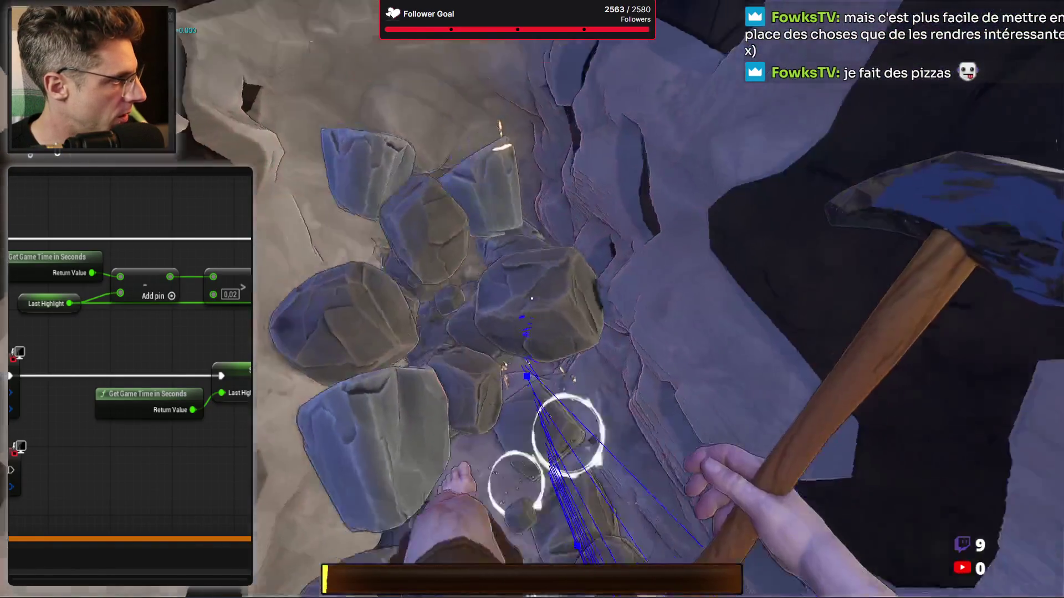
left_click(532, 299)
left_click(531, 298)
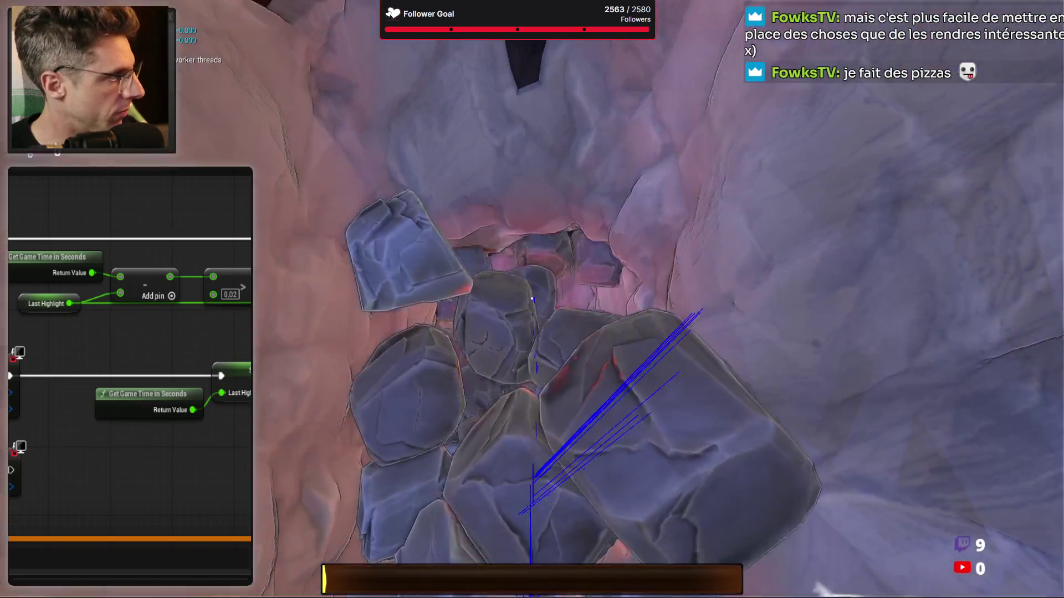
left_click(531, 299)
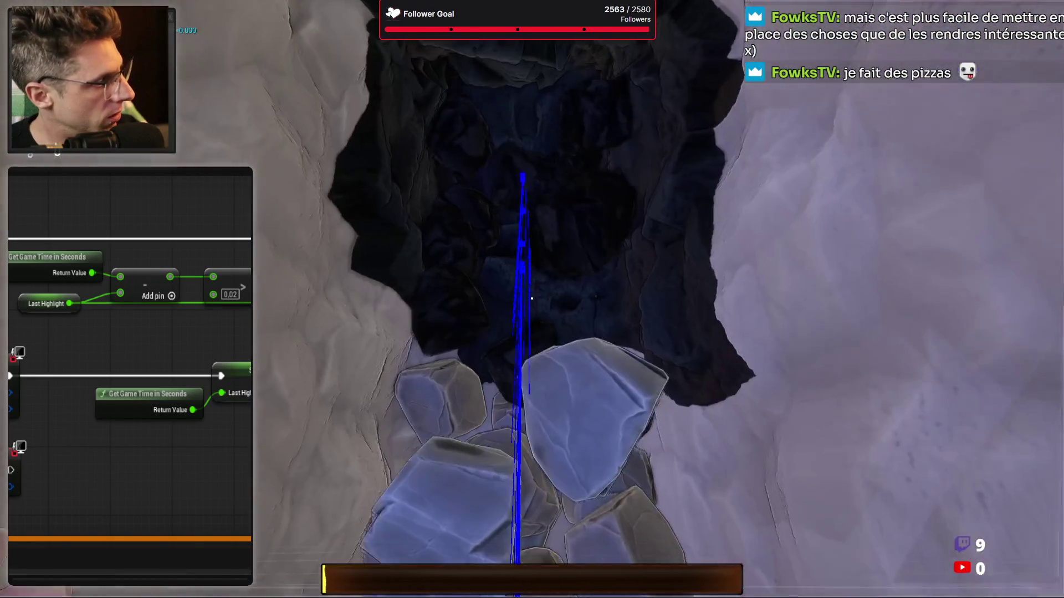
left_click(532, 299)
left_click(532, 298)
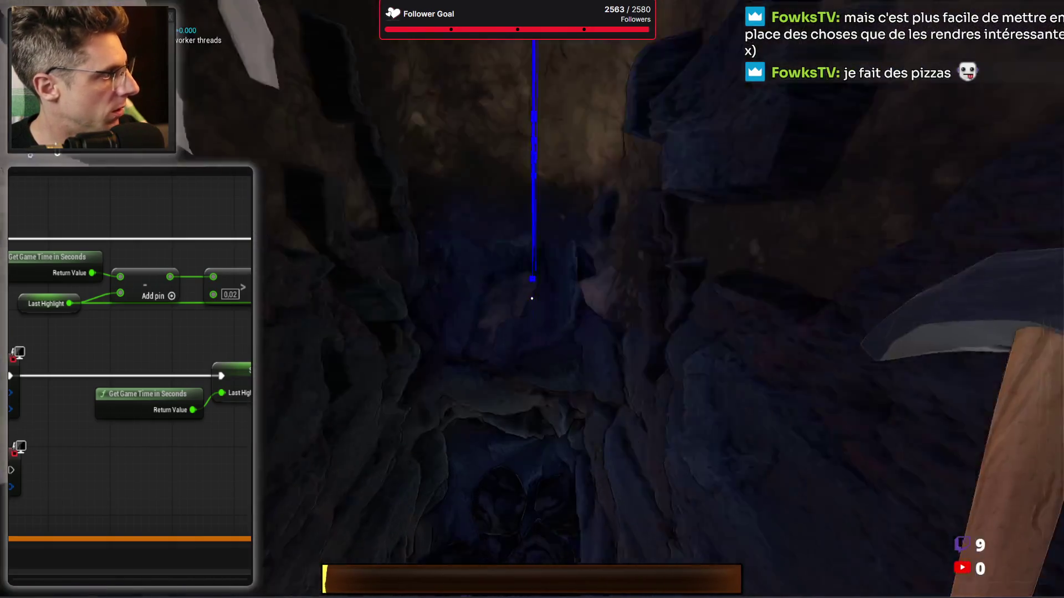
left_click(531, 299)
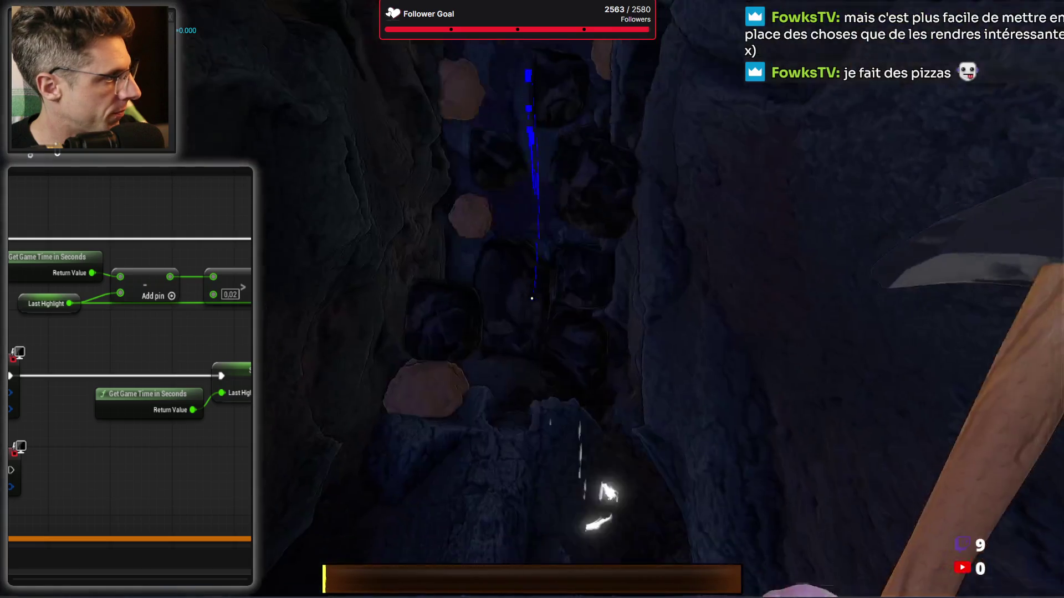
left_click(532, 298)
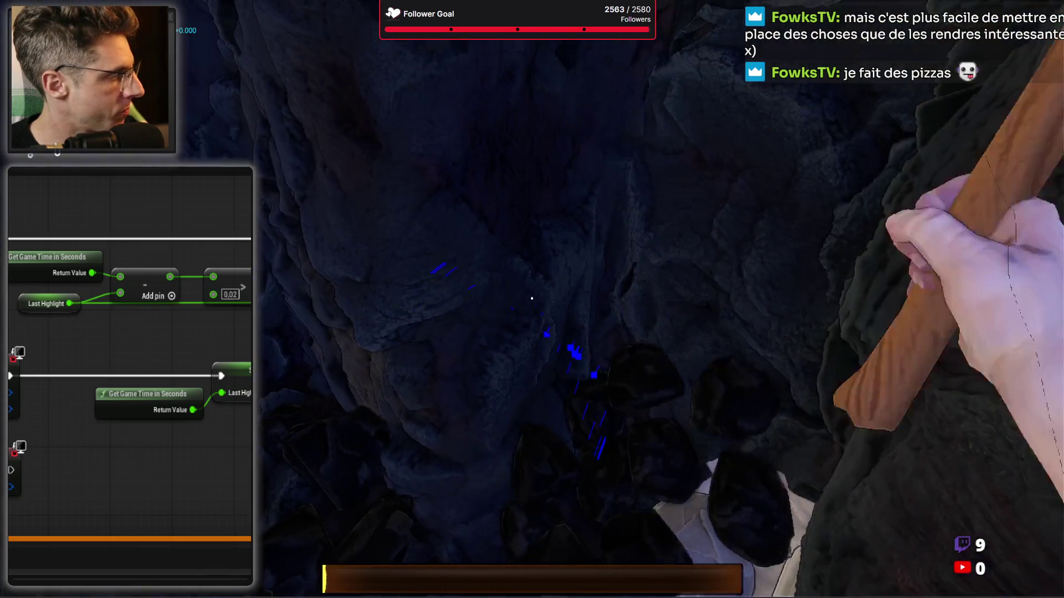
left_click(531, 298)
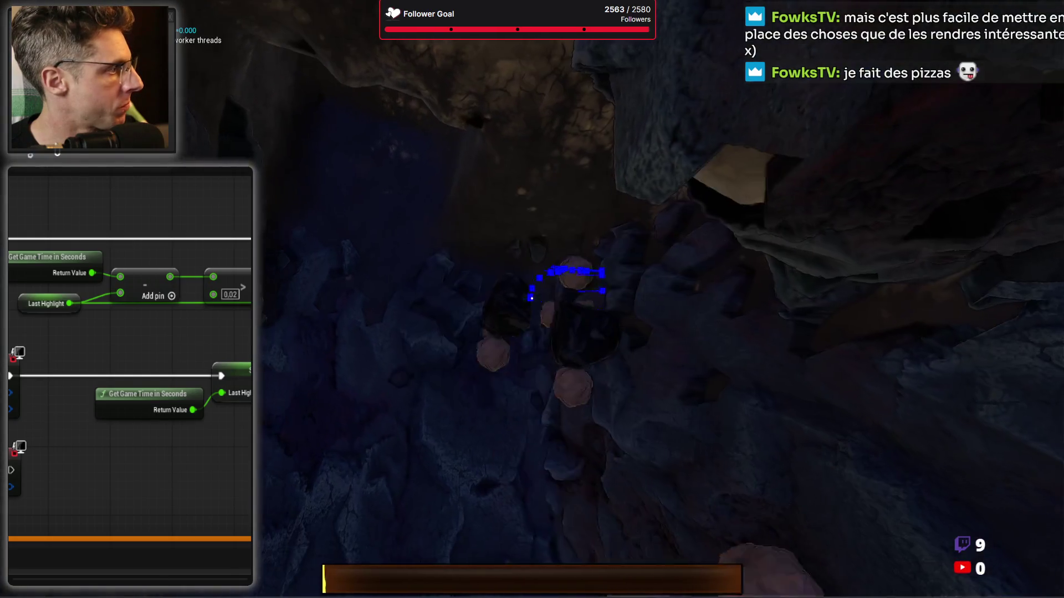
left_click(532, 299)
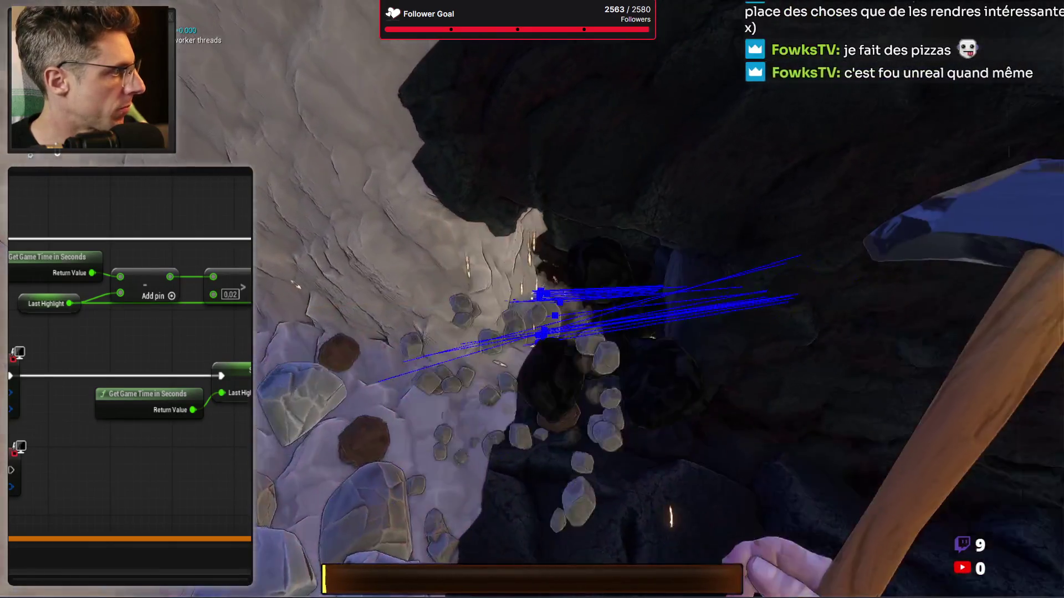
left_click(531, 299)
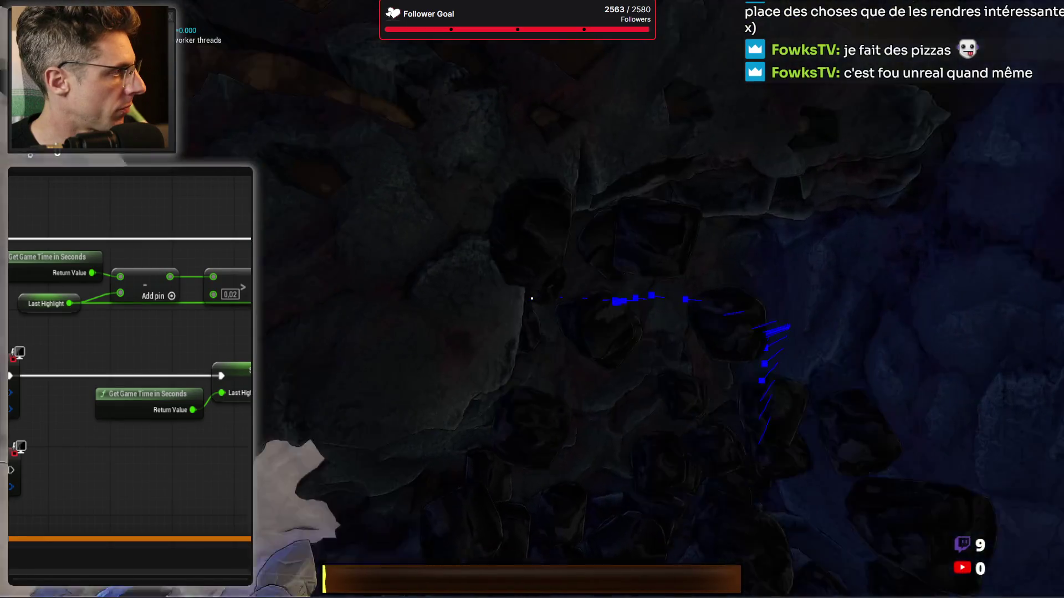
left_click(531, 299)
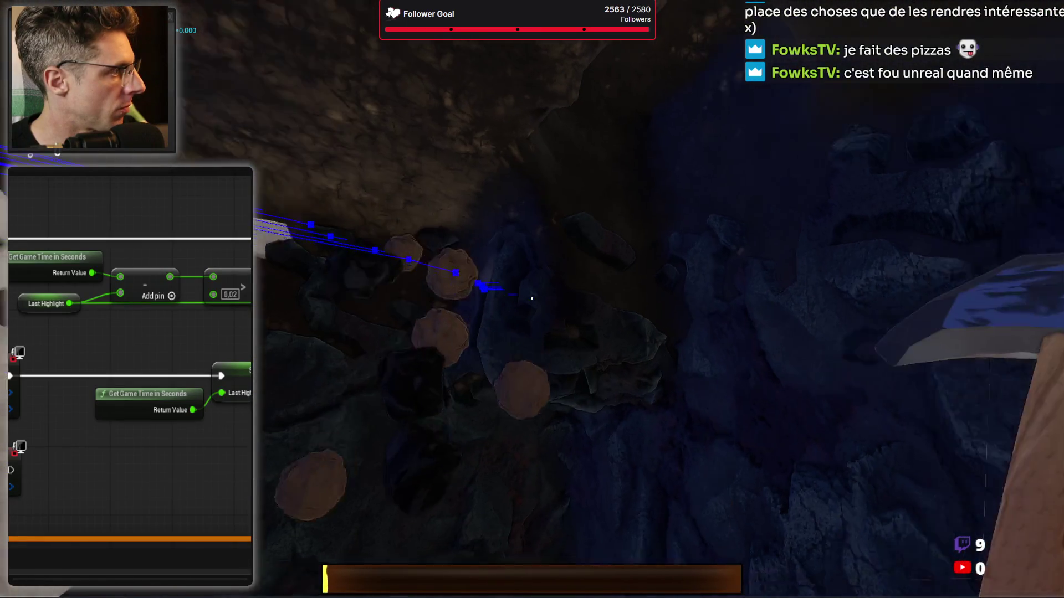
left_click(531, 298)
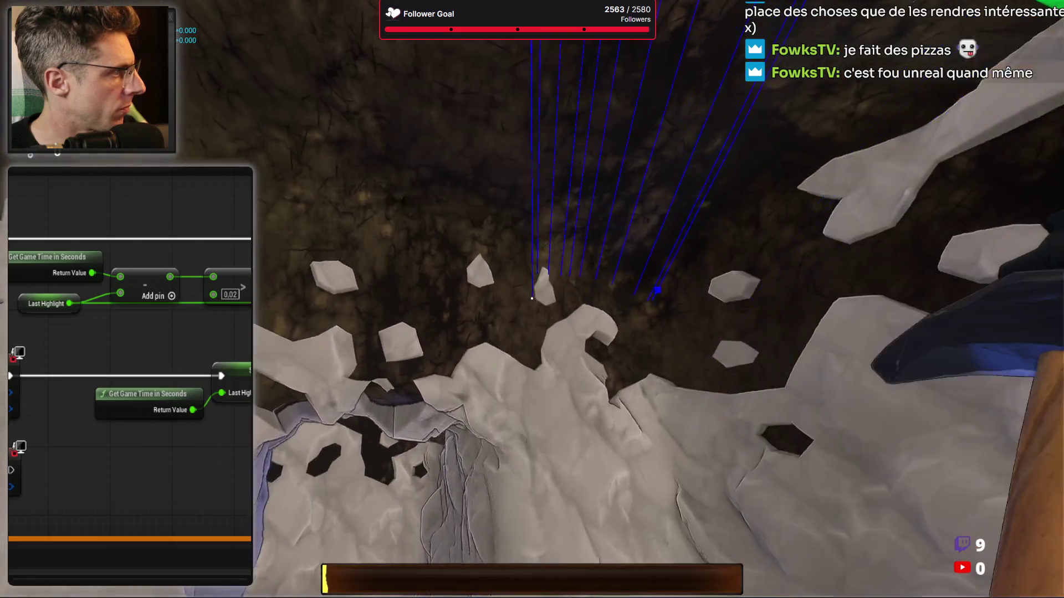
left_click(531, 298)
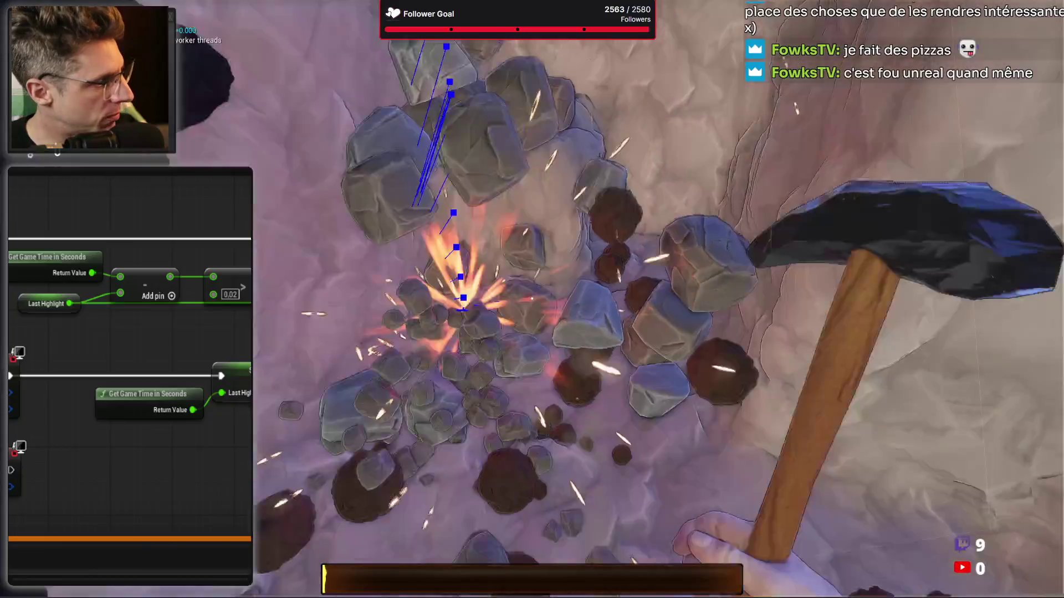
left_click(532, 299)
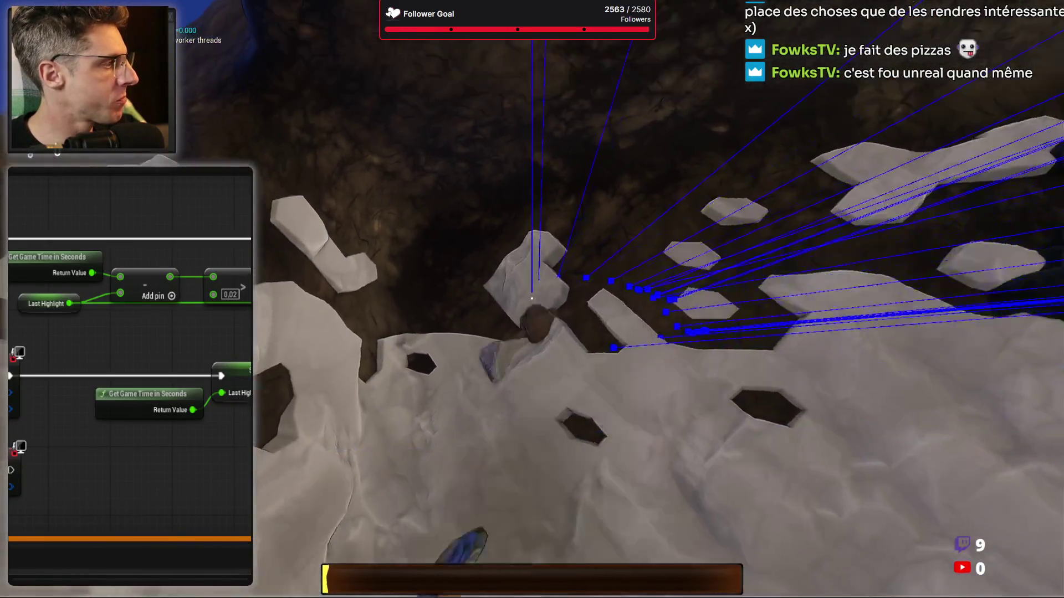
left_click(532, 299)
left_click(531, 298)
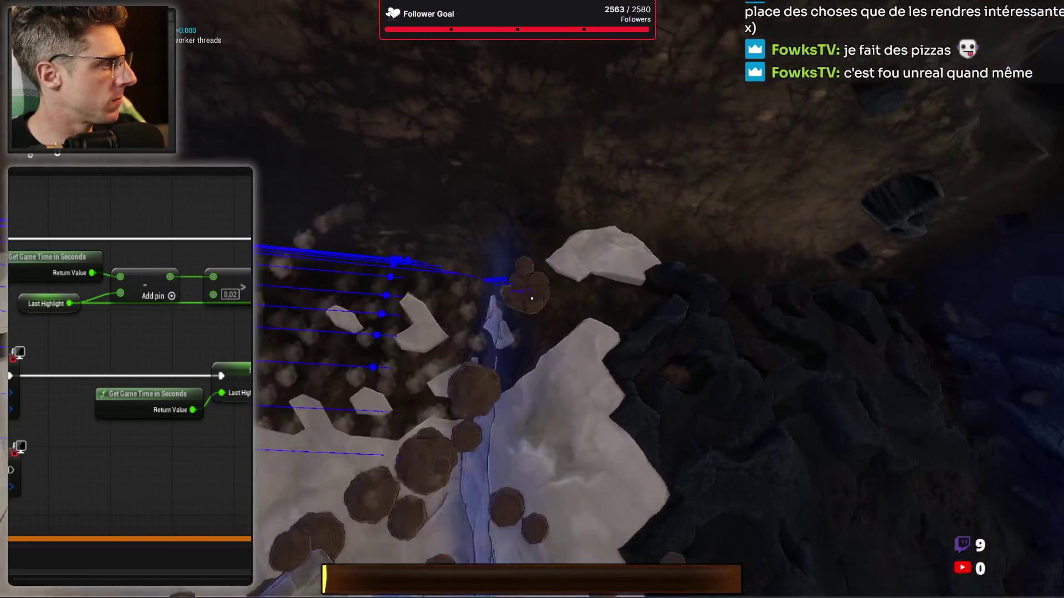
left_click(531, 298)
left_click(531, 299)
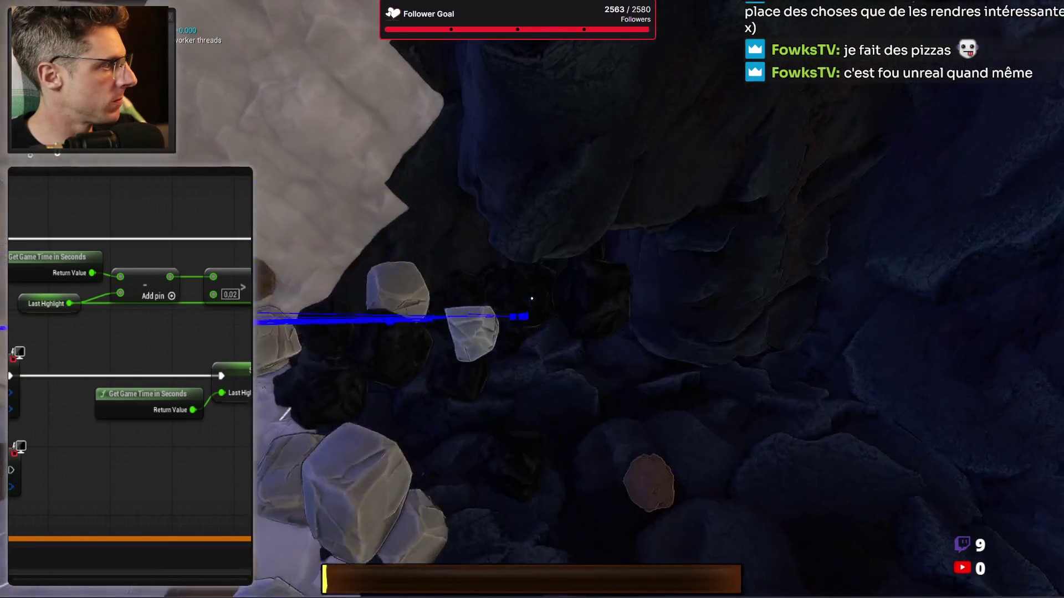
left_click(531, 299)
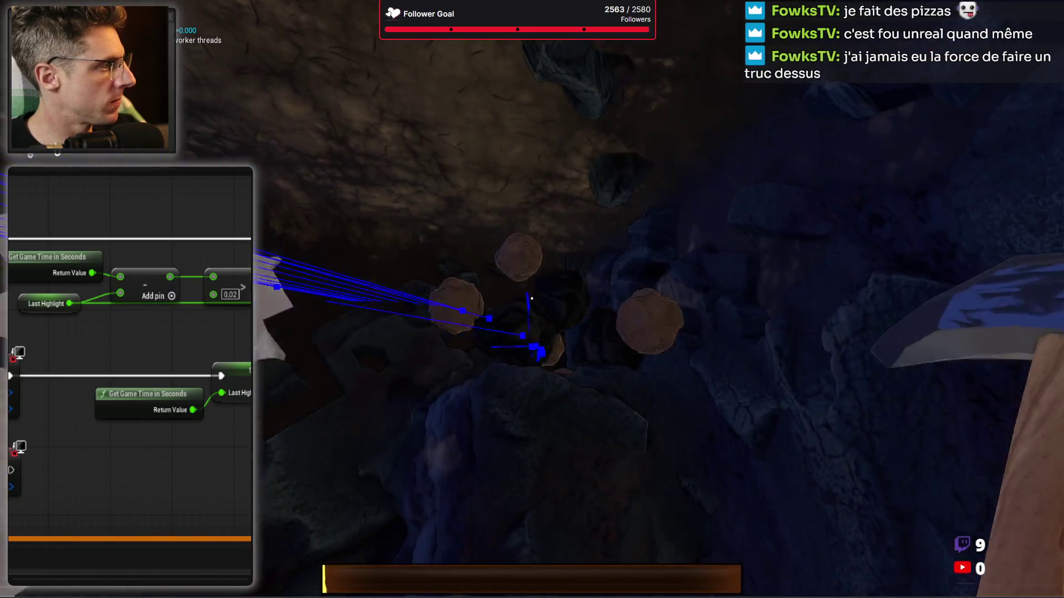
left_click(531, 299)
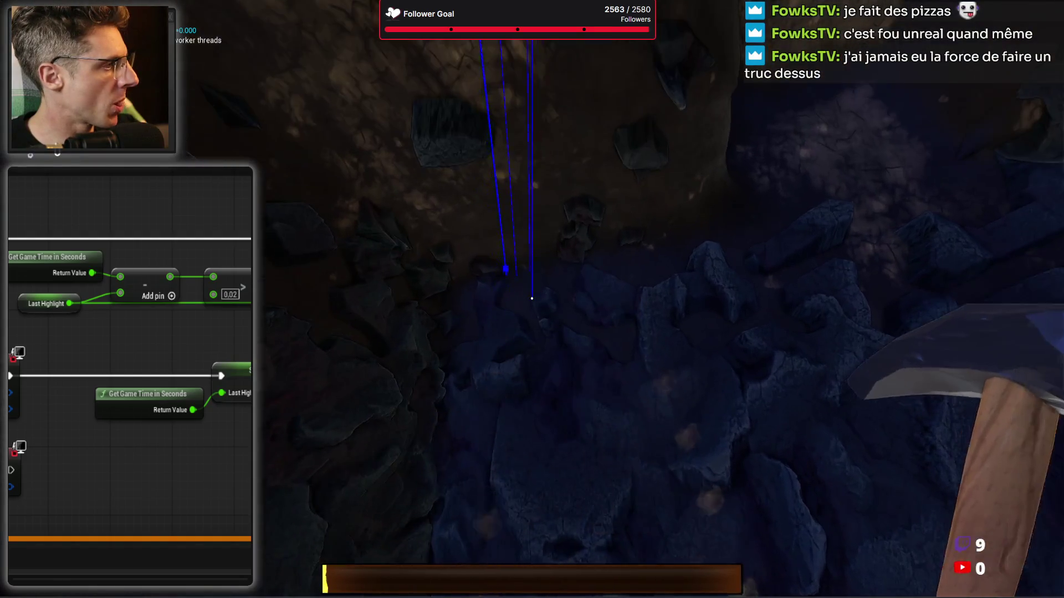
left_click(532, 298)
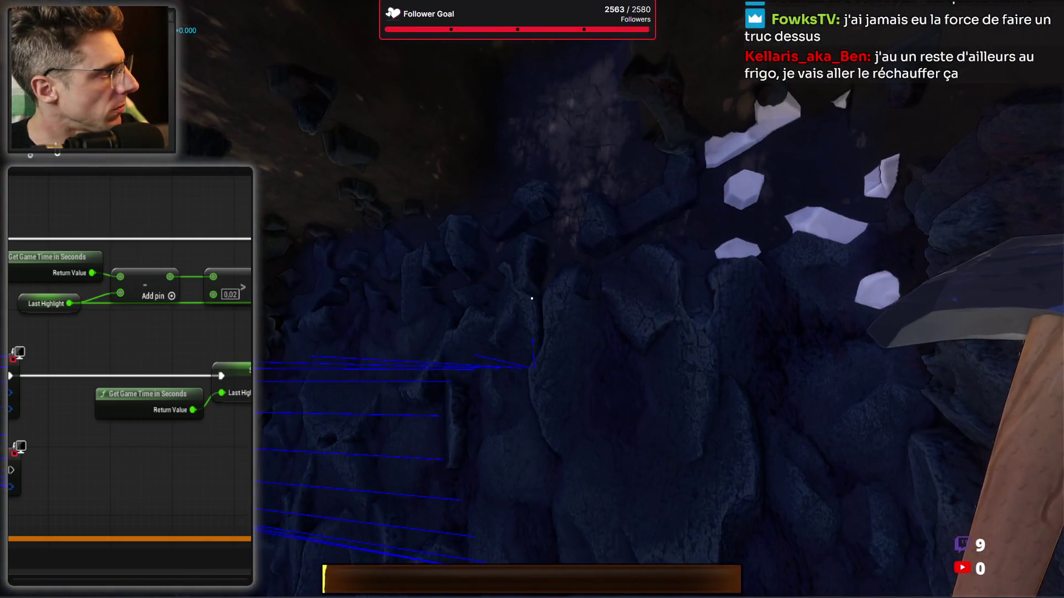
left_click(532, 298)
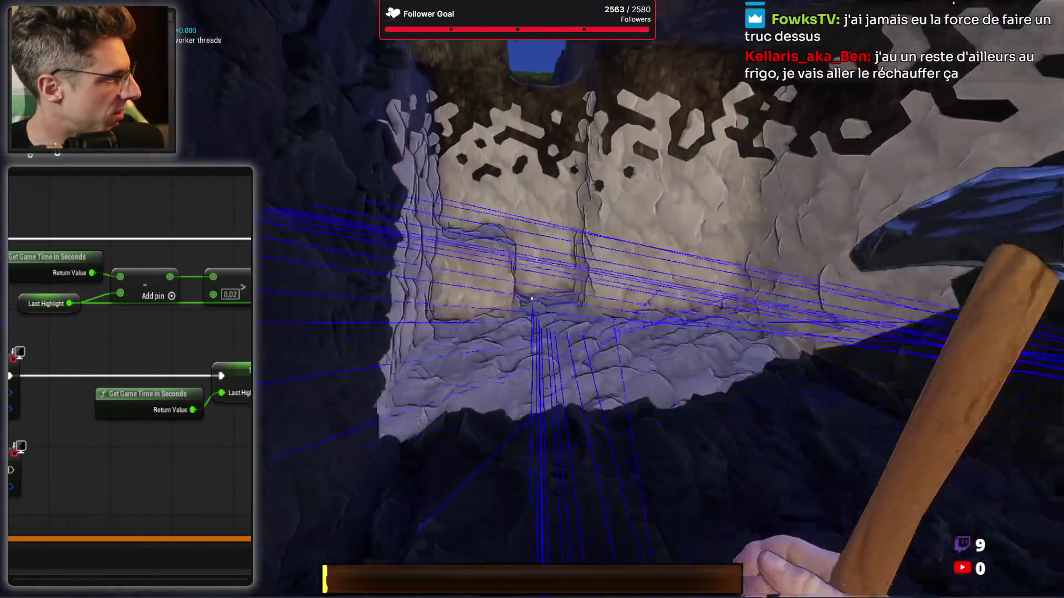
left_click(532, 298)
Climb out to the grassy field, keep mining dirt and rock, then open the inventory
left_click(531, 298)
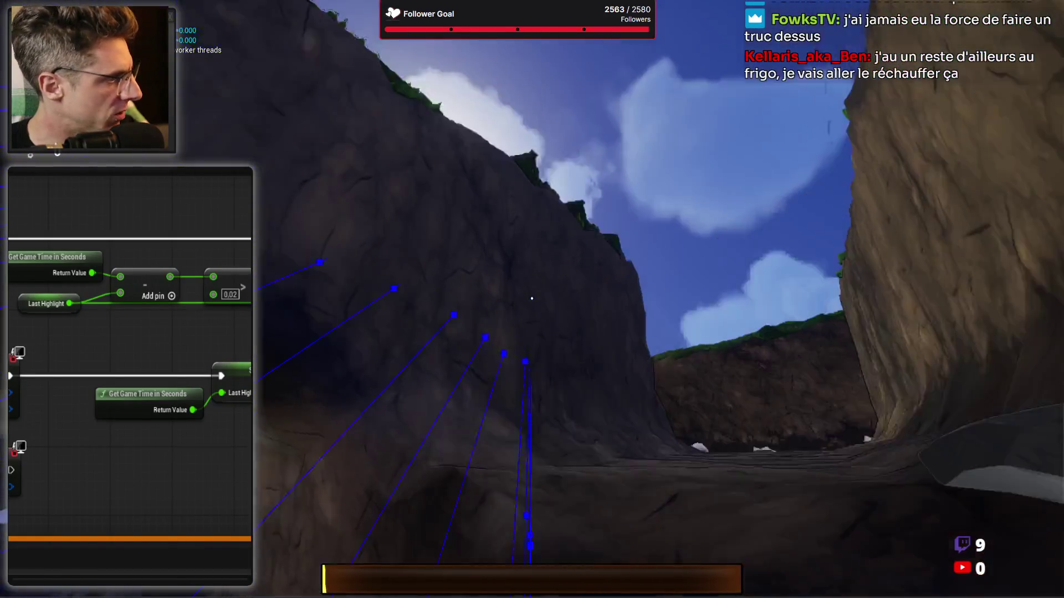
left_click(532, 298)
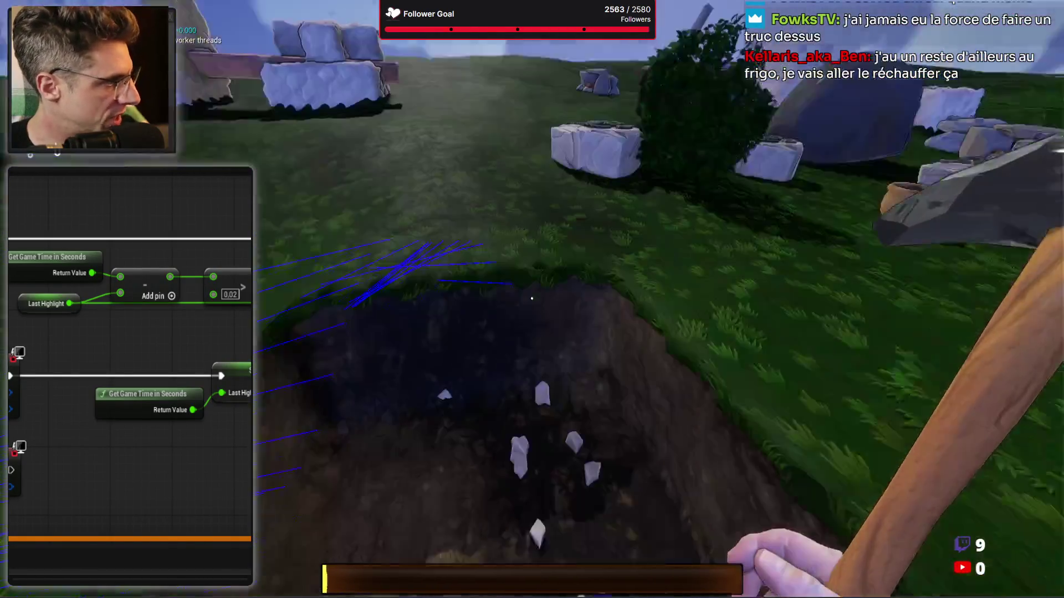
left_click(531, 298)
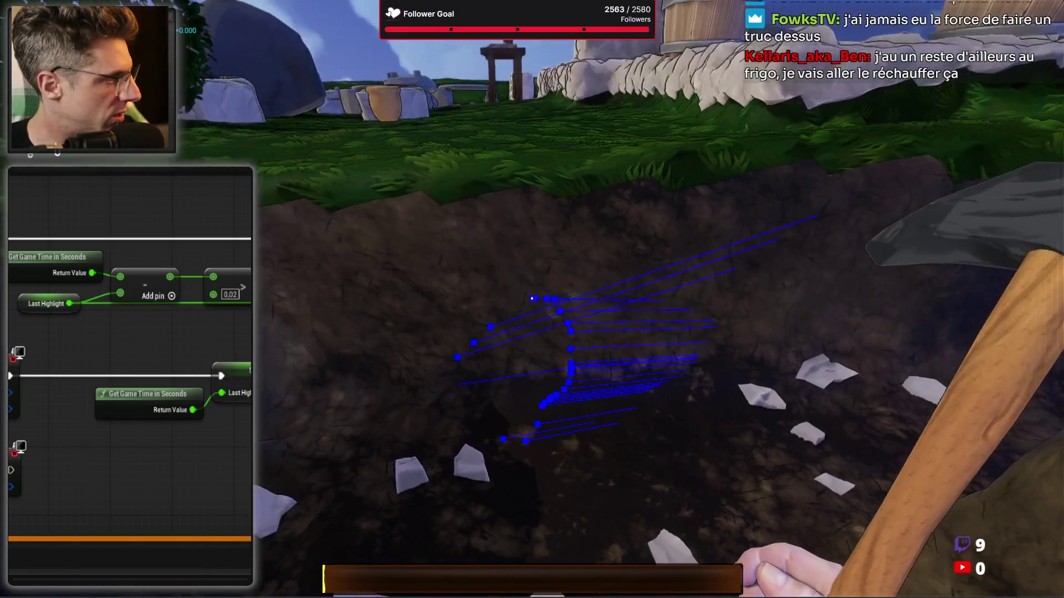
left_click(532, 298)
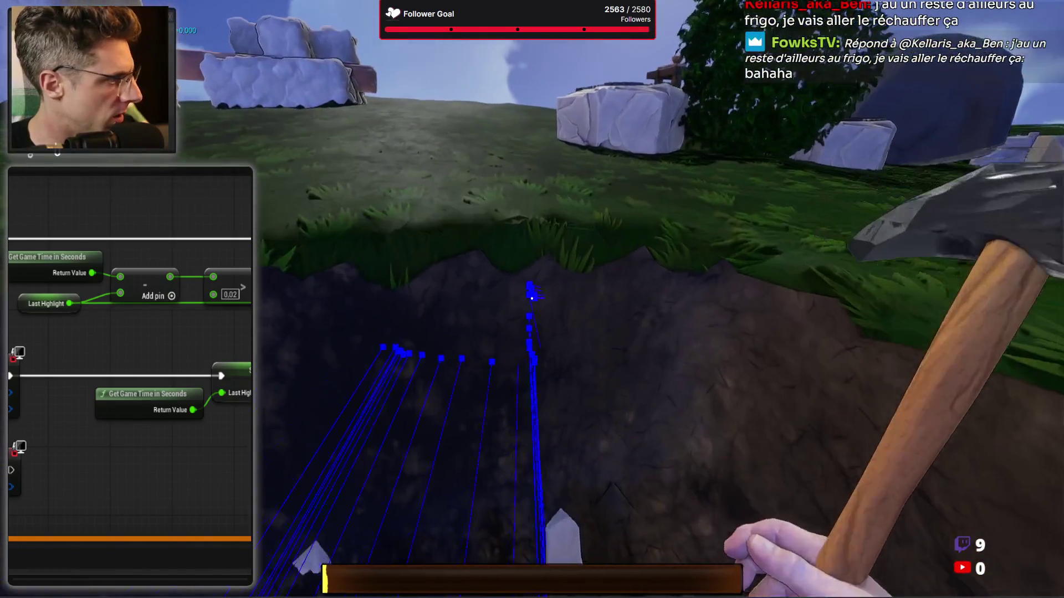
left_click(532, 298)
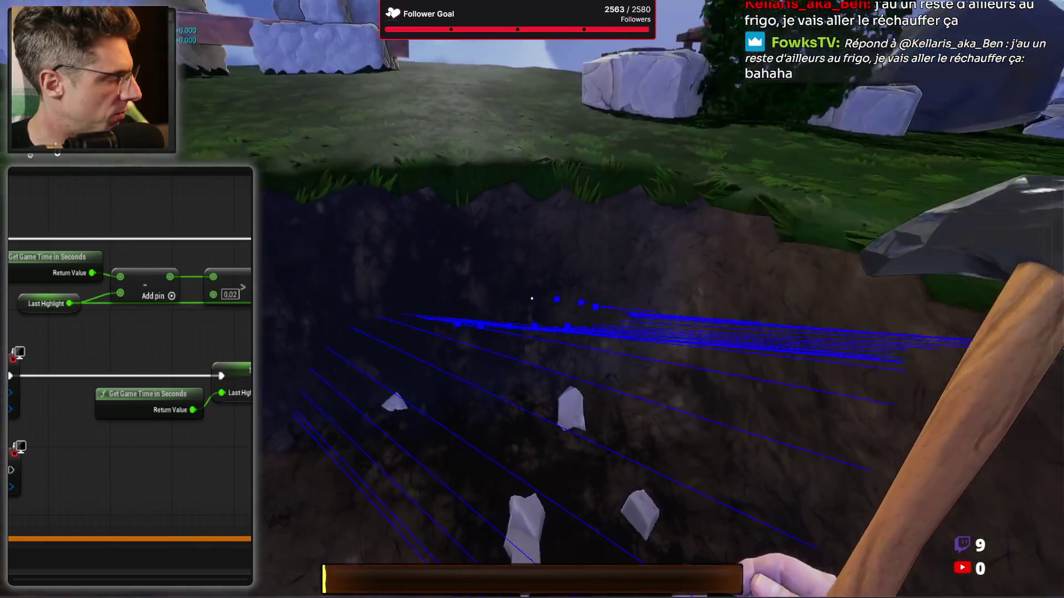
left_click(532, 298)
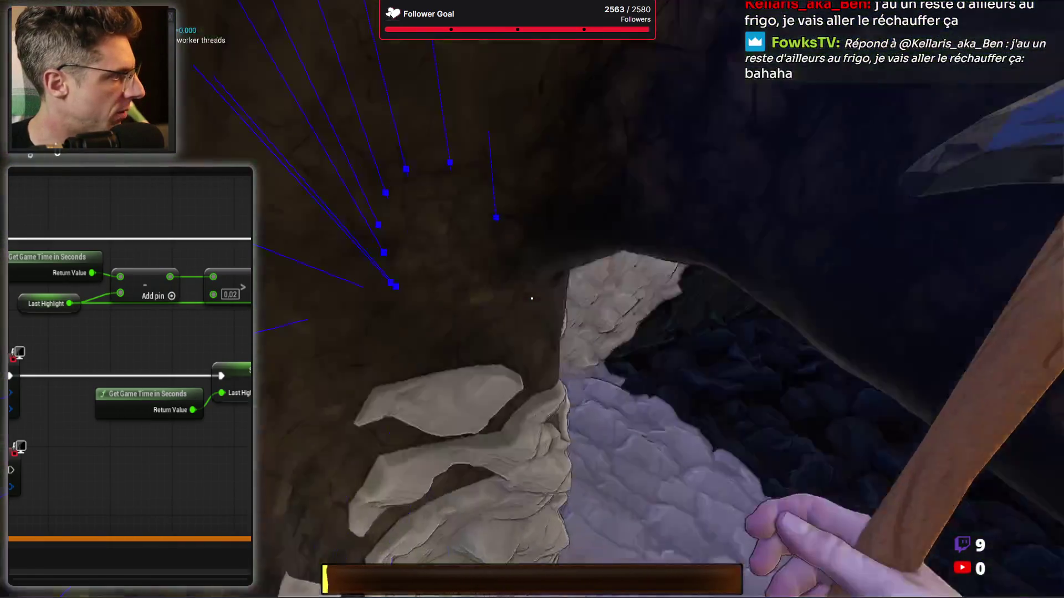
left_click(532, 298)
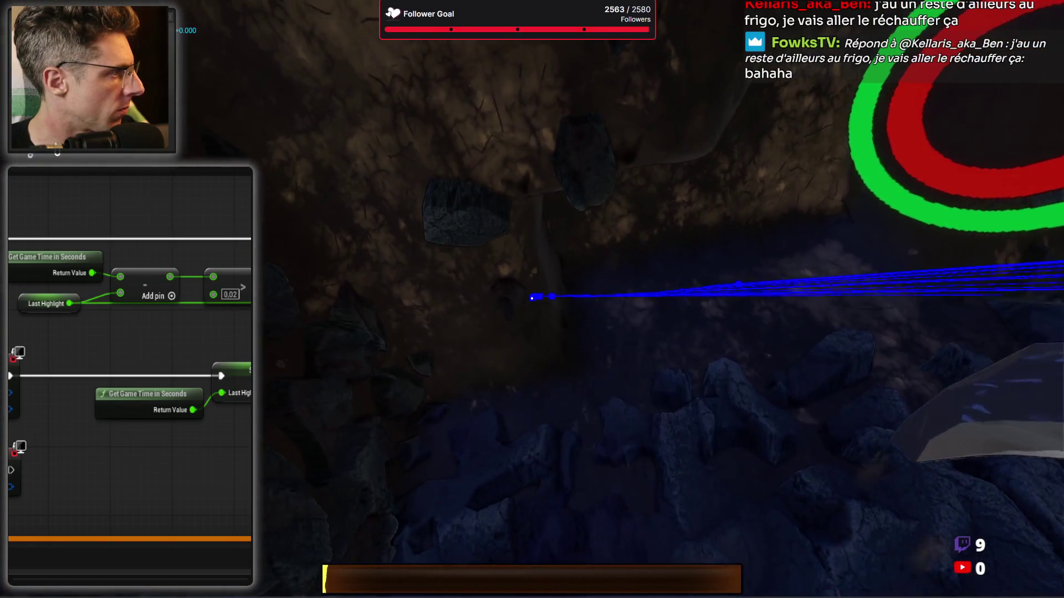
left_click(532, 298)
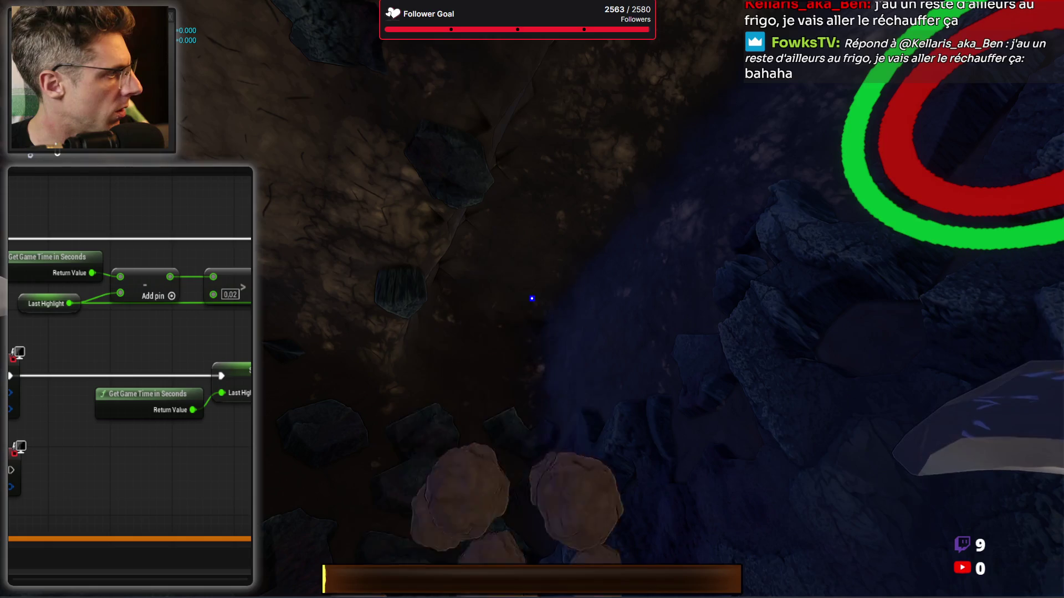
left_click(531, 298)
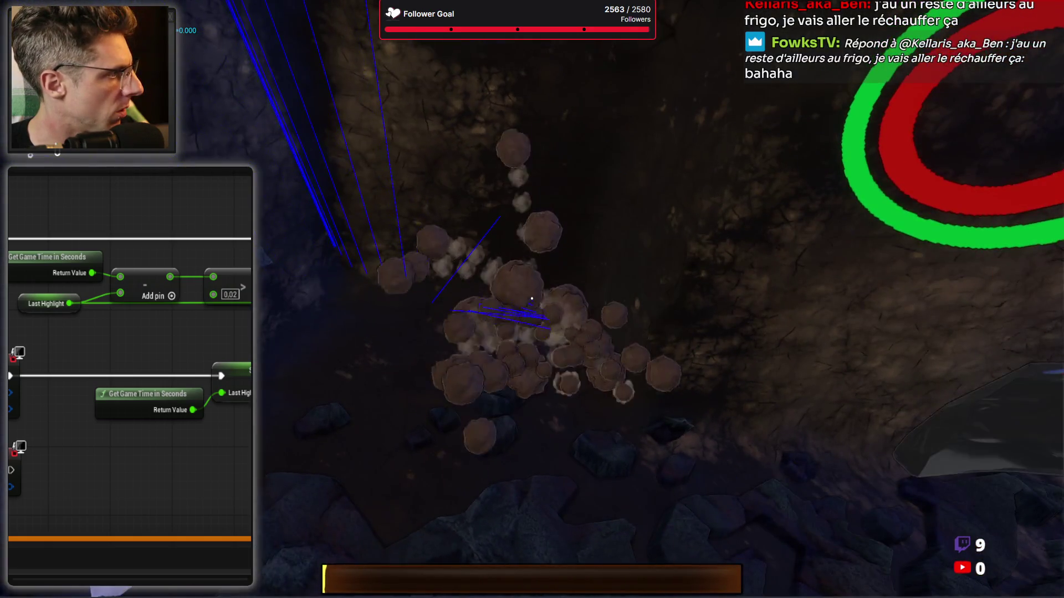
left_click(532, 298)
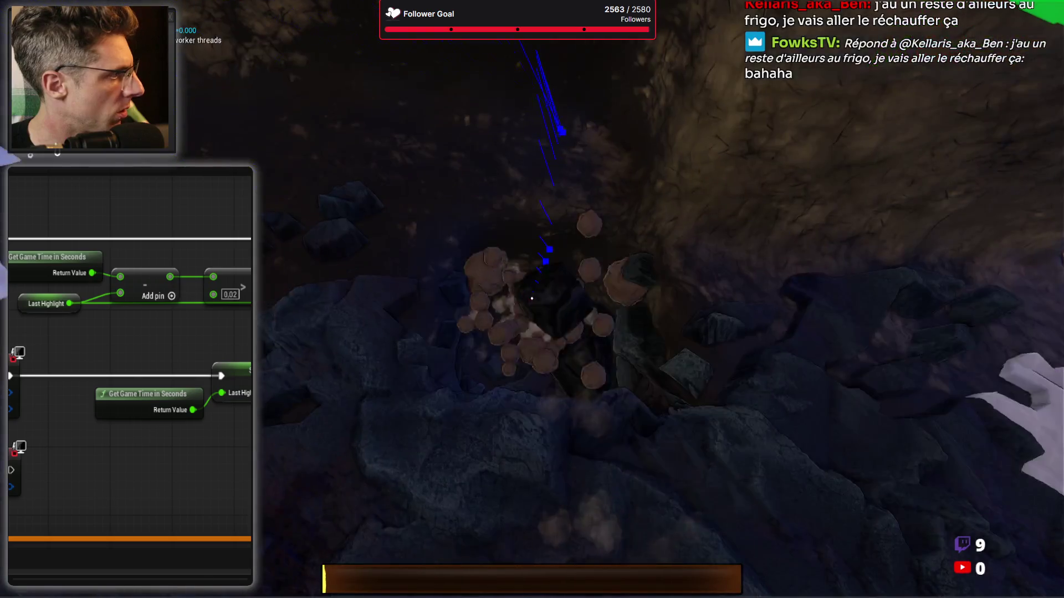
left_click(532, 298)
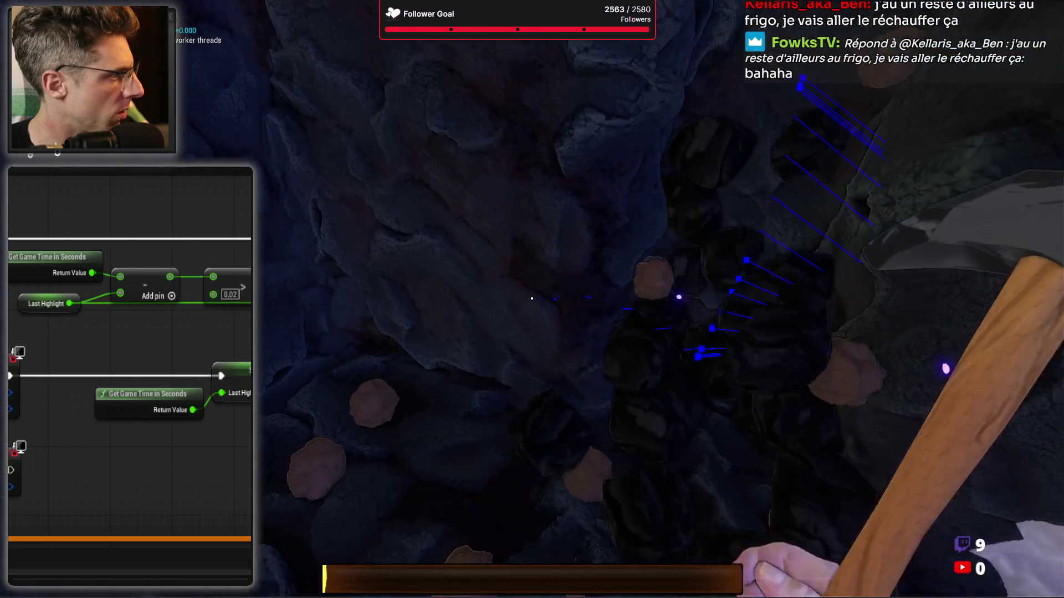
left_click(532, 298)
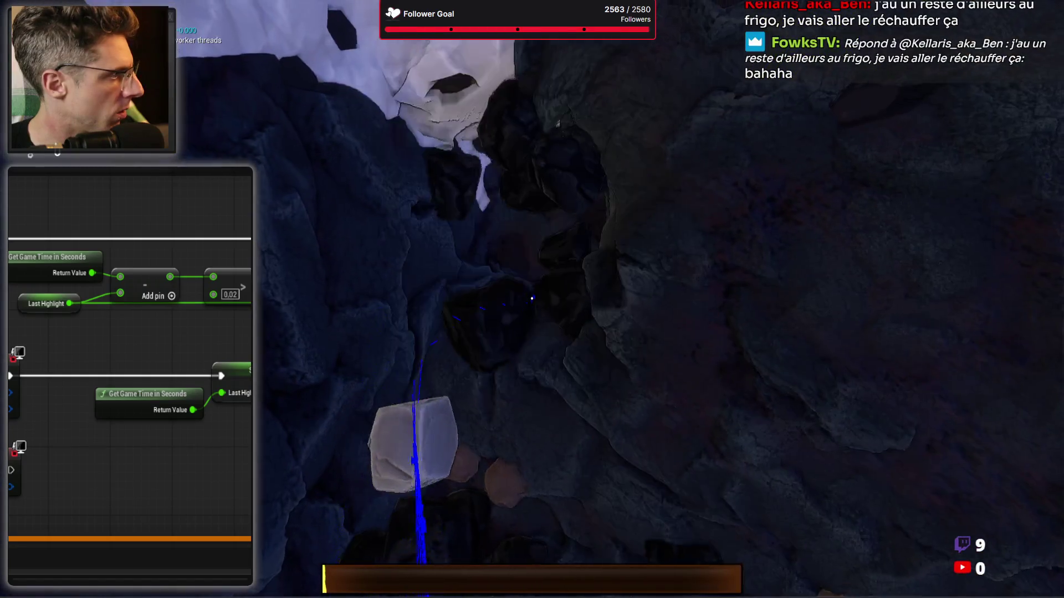
left_click(532, 298)
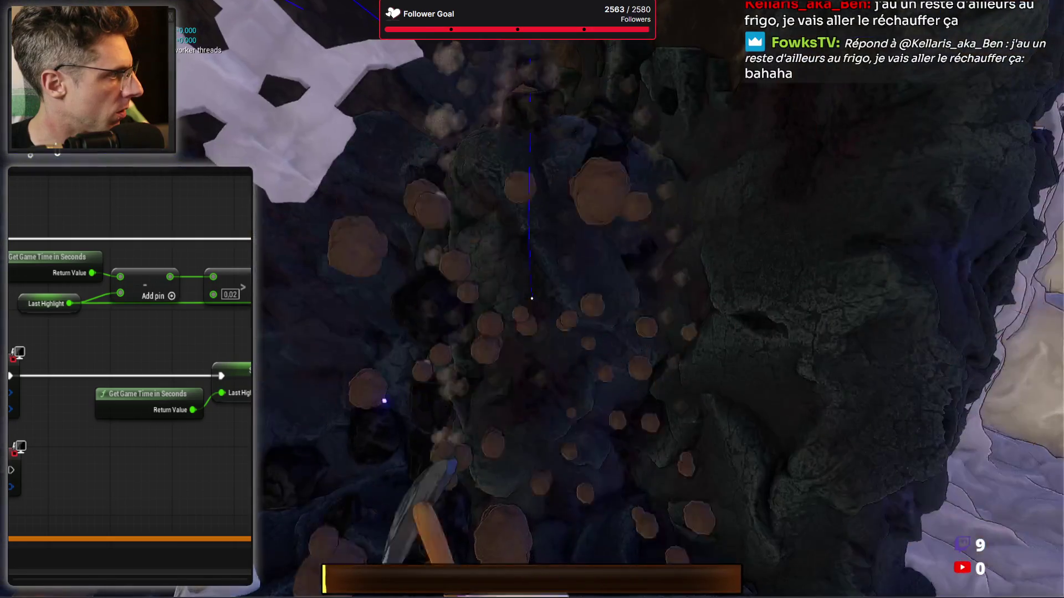
left_click(532, 298)
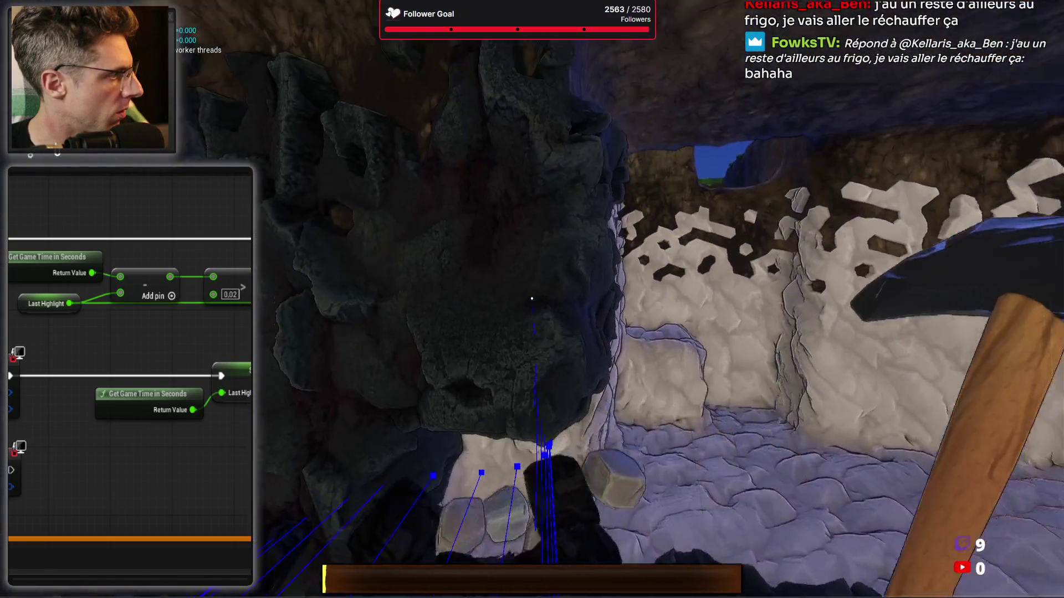
left_click(532, 298)
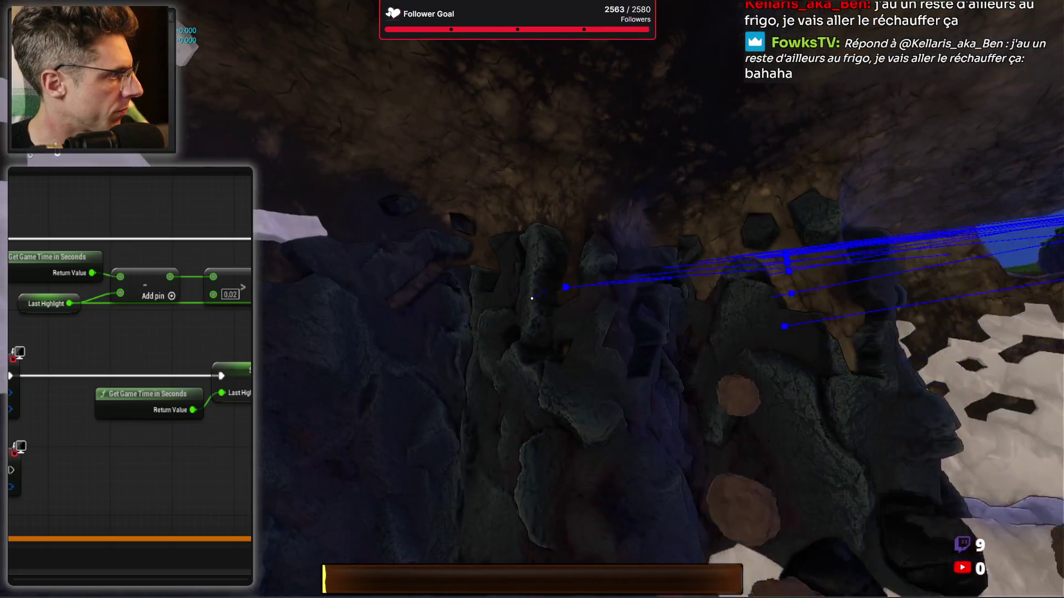
left_click(532, 298)
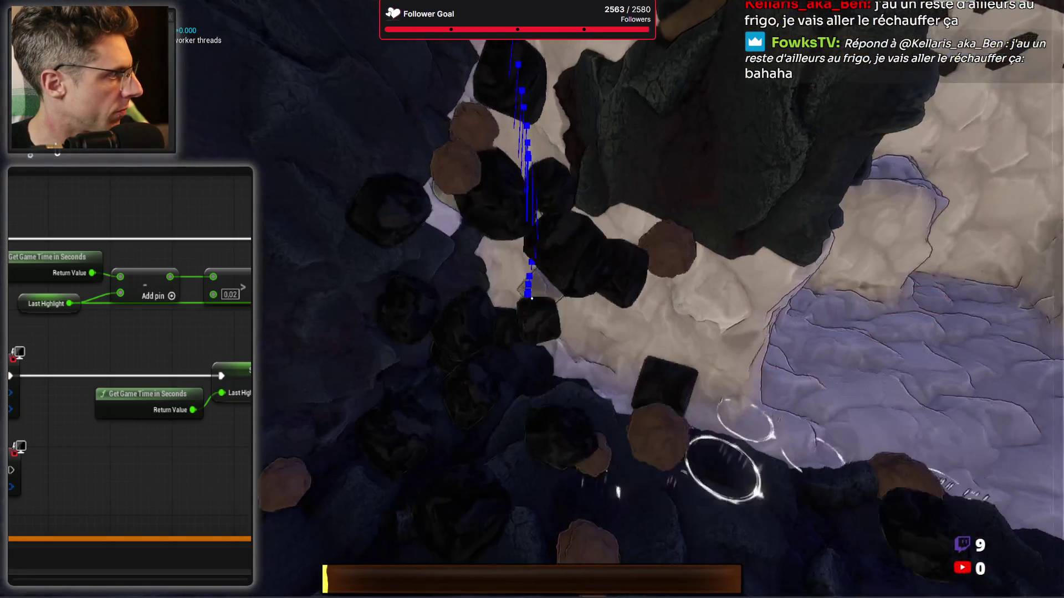
left_click(532, 298)
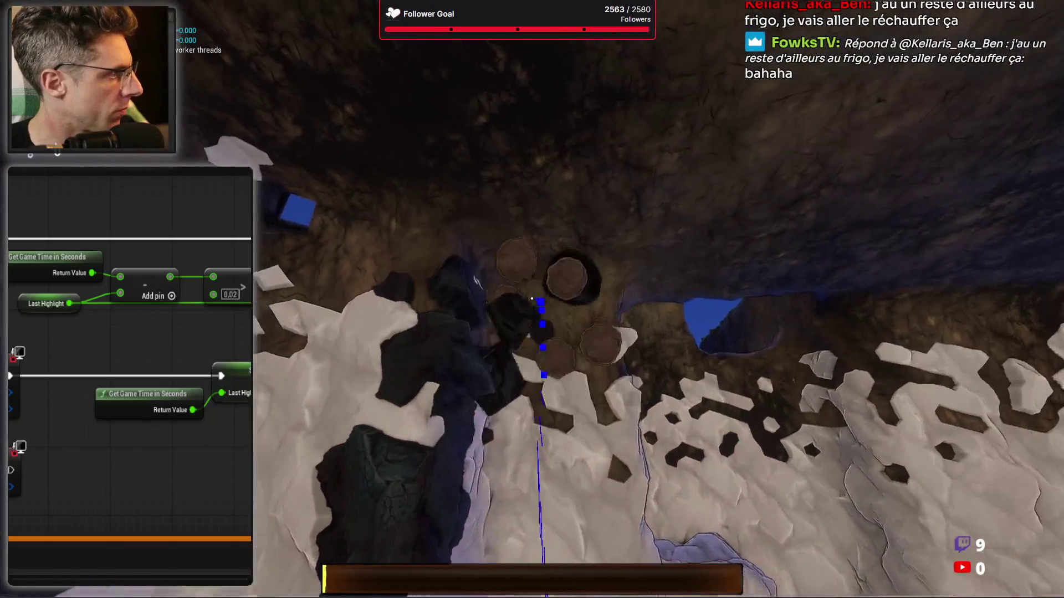
left_click(531, 298)
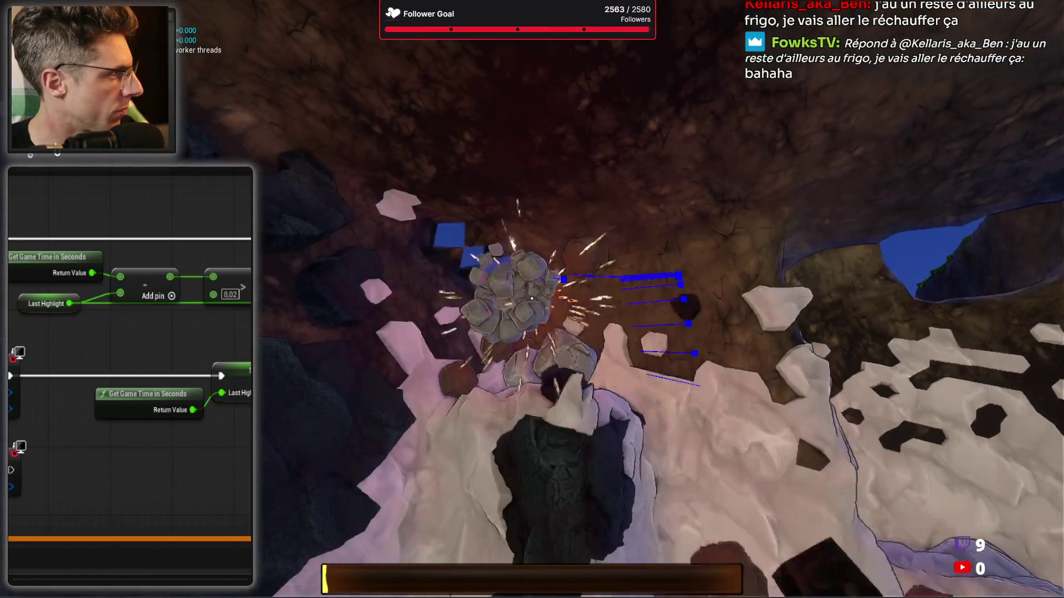
left_click(532, 298)
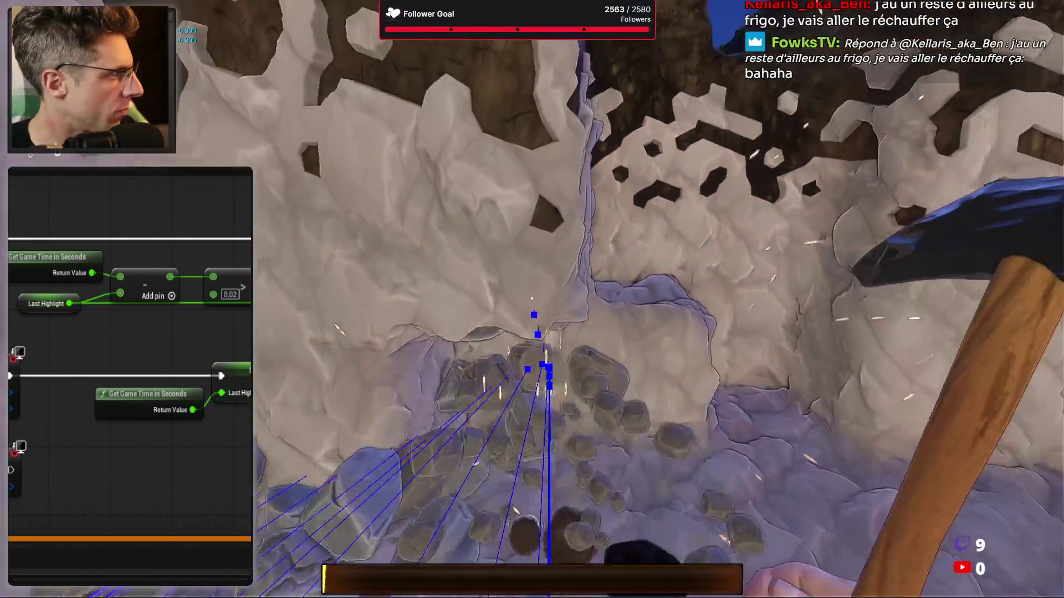
left_click(531, 298)
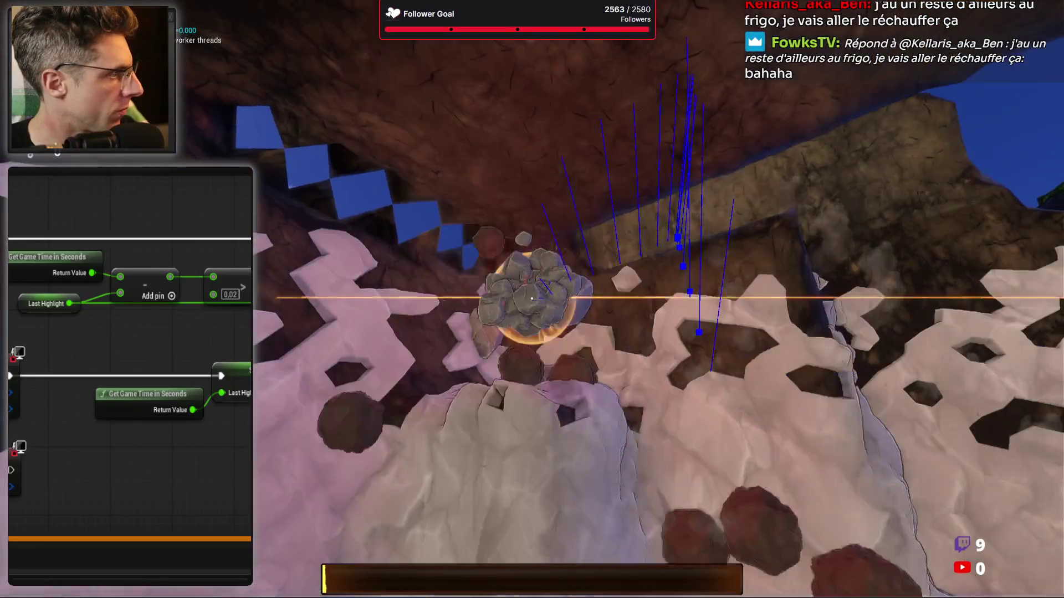
left_click(532, 298)
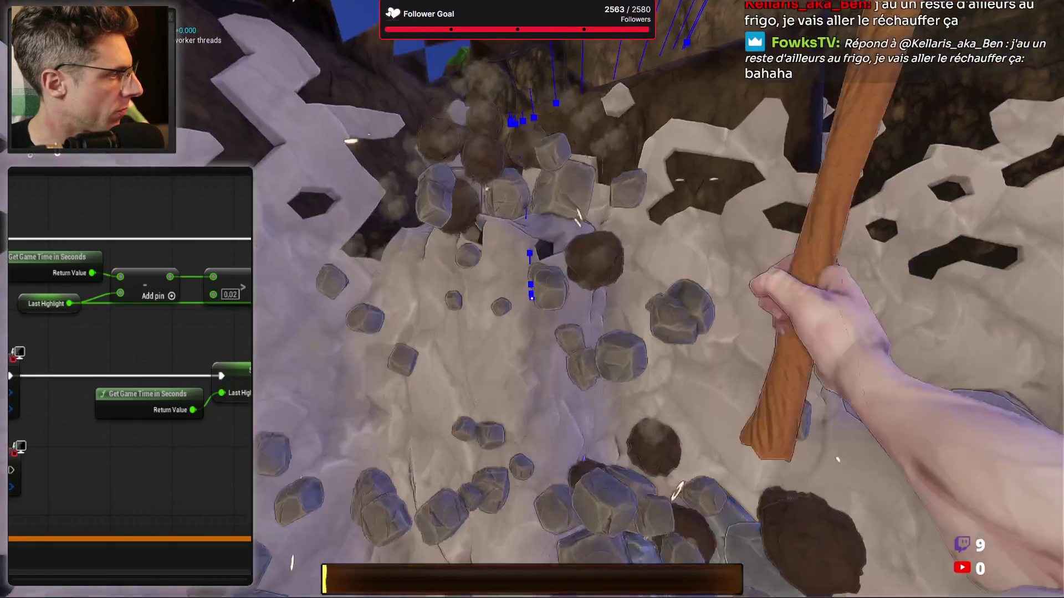
left_click(532, 298)
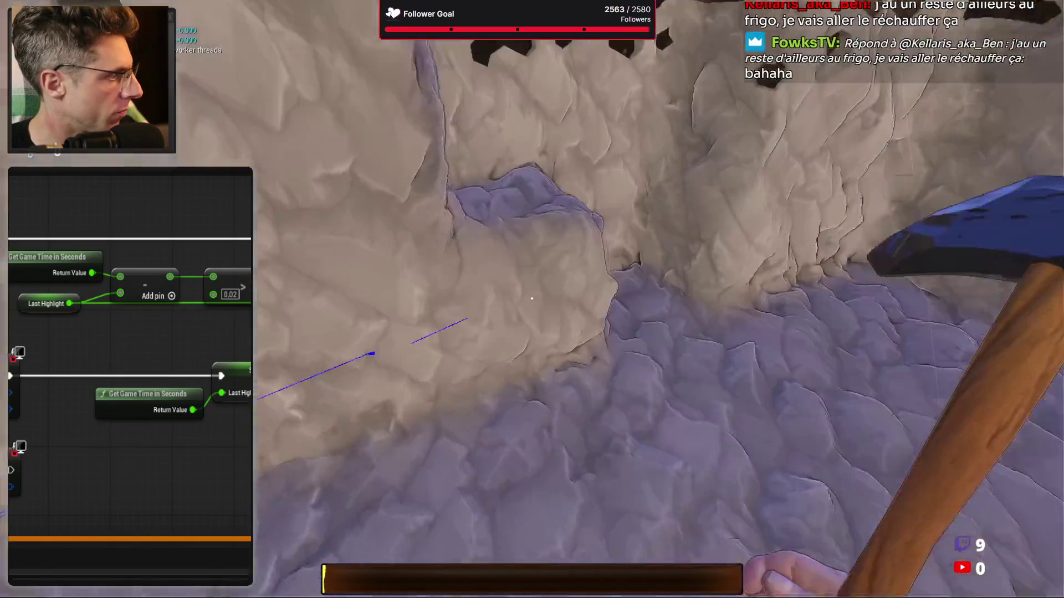
left_click(532, 298)
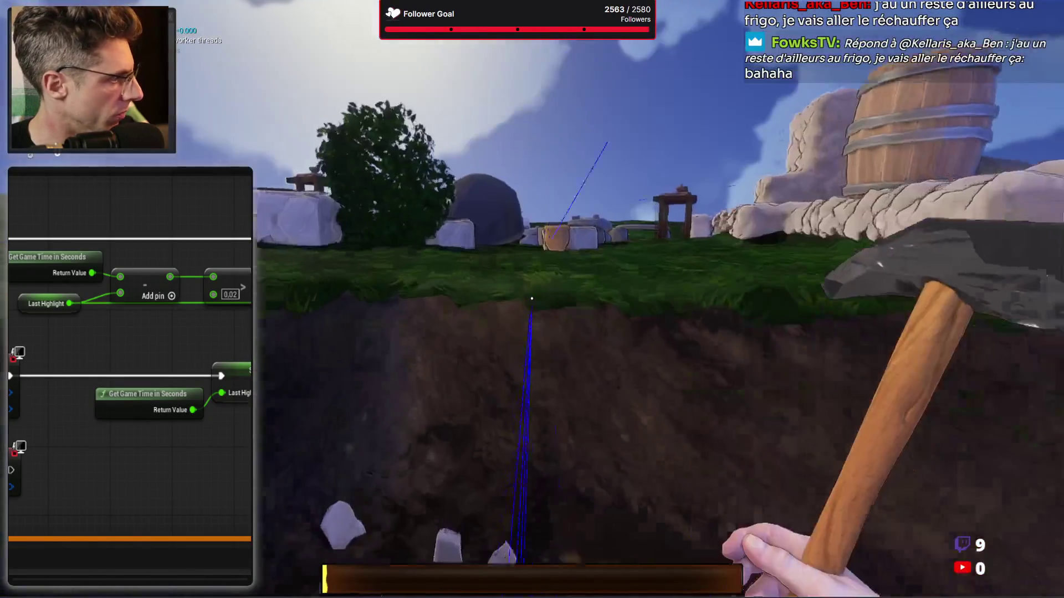
left_click(531, 299)
key("Tab")
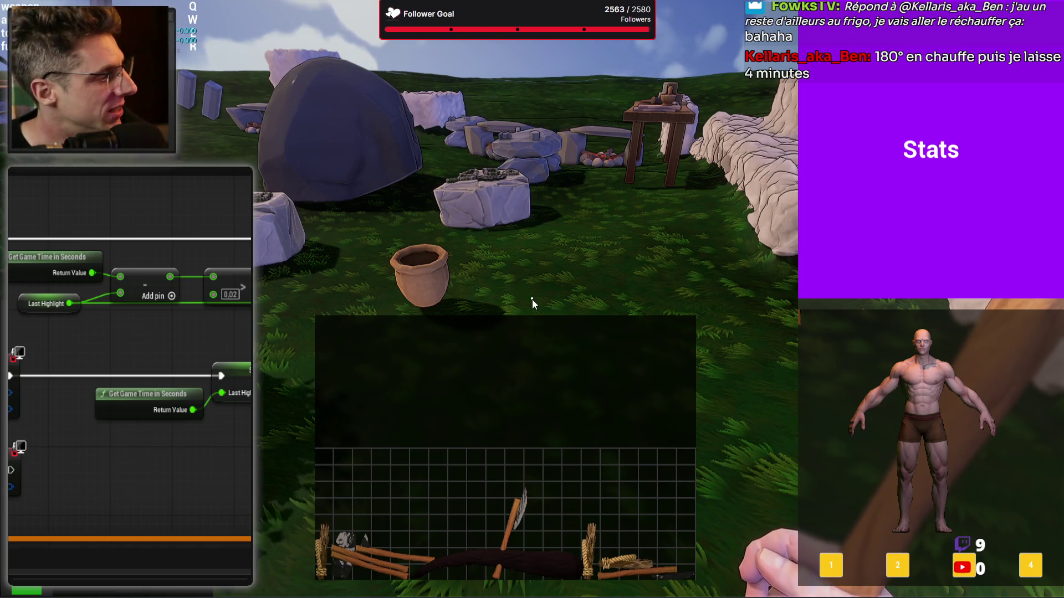
Drag the axe from the inventory grid onto the character panel, then stop the play-test
mouse_move(521, 511)
left_mouse_down()
mouse_move(554, 375)
mouse_move(752, 381)
mouse_move(865, 408)
mouse_move(1016, 418)
left_mouse_up()
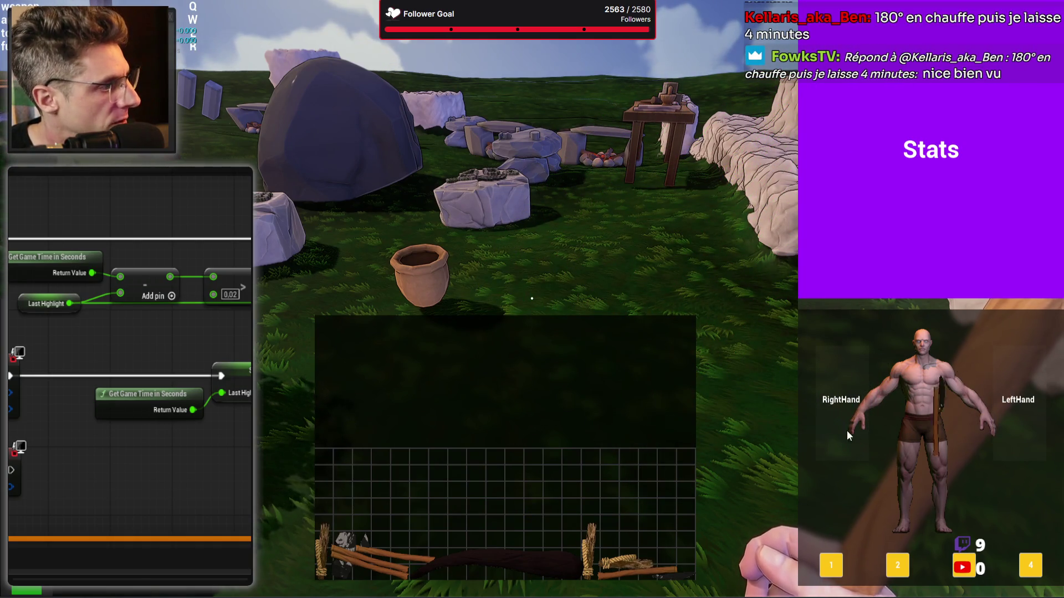
key("Escape")
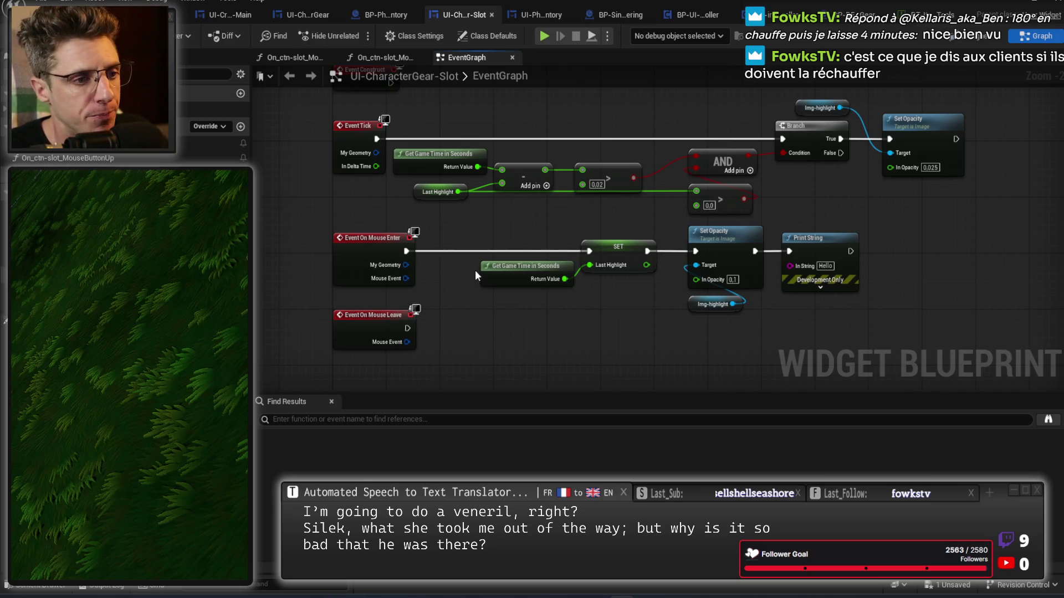
Switch the slot widget to Designer and select the Border around the highlight image
left_click(382, 252)
left_click(550, 330)
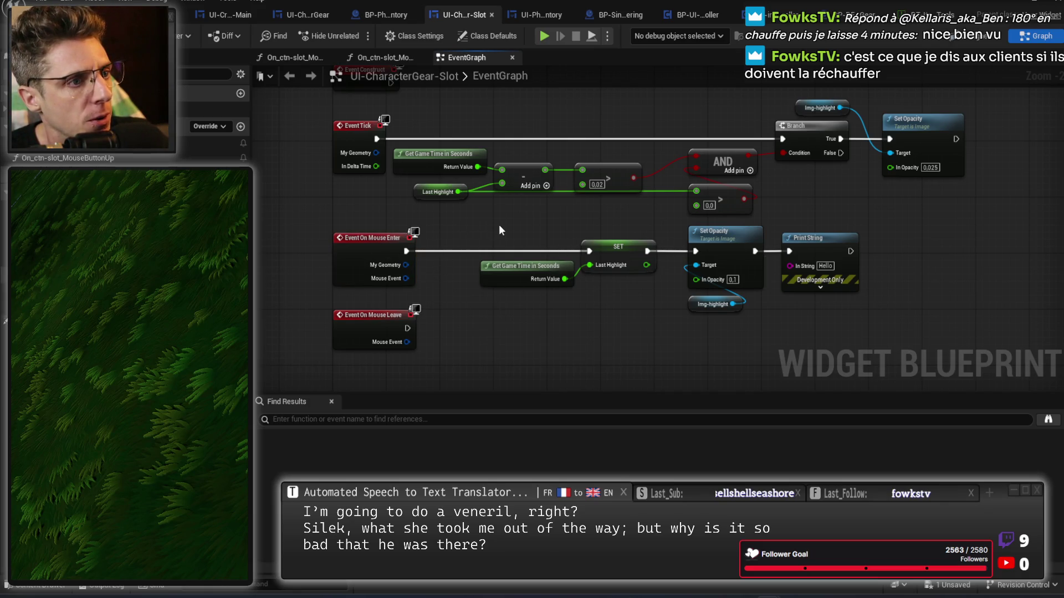
left_click(968, 36)
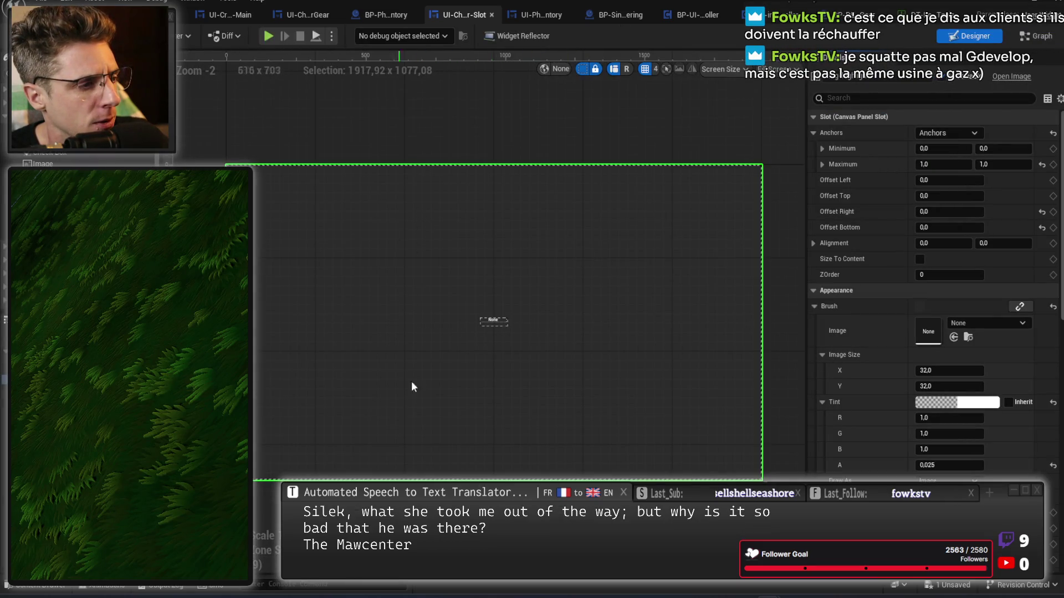
scroll(487, 322, "up", 3)
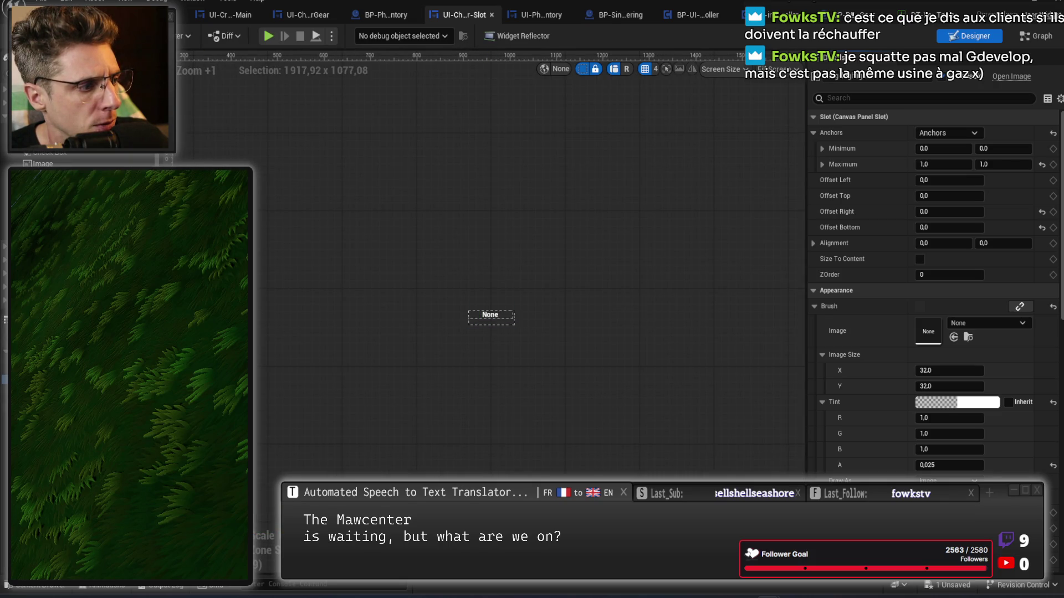
left_click(66, 370)
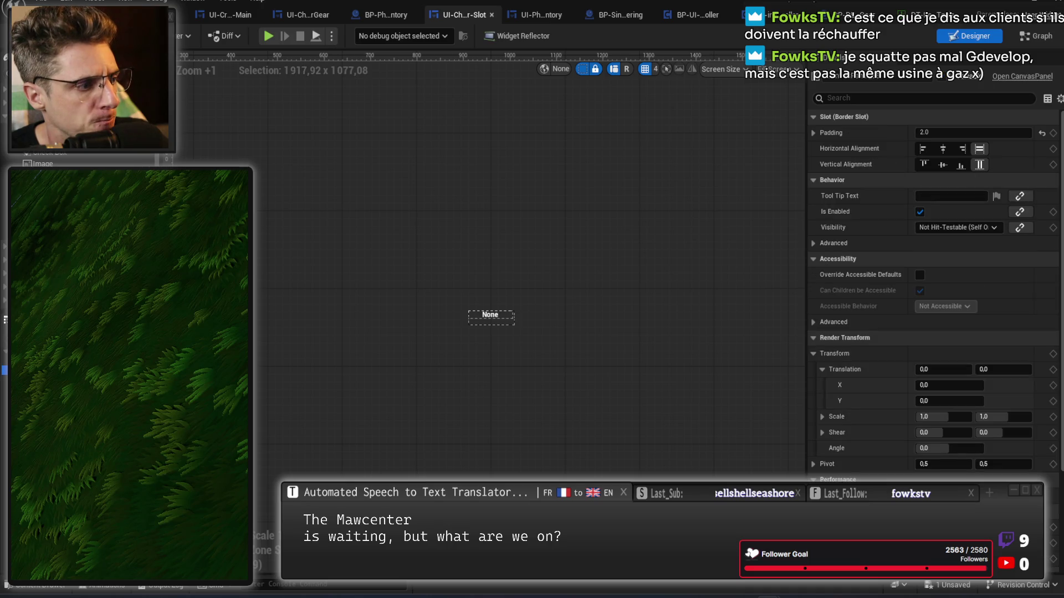
scroll(899, 412, "down", 3)
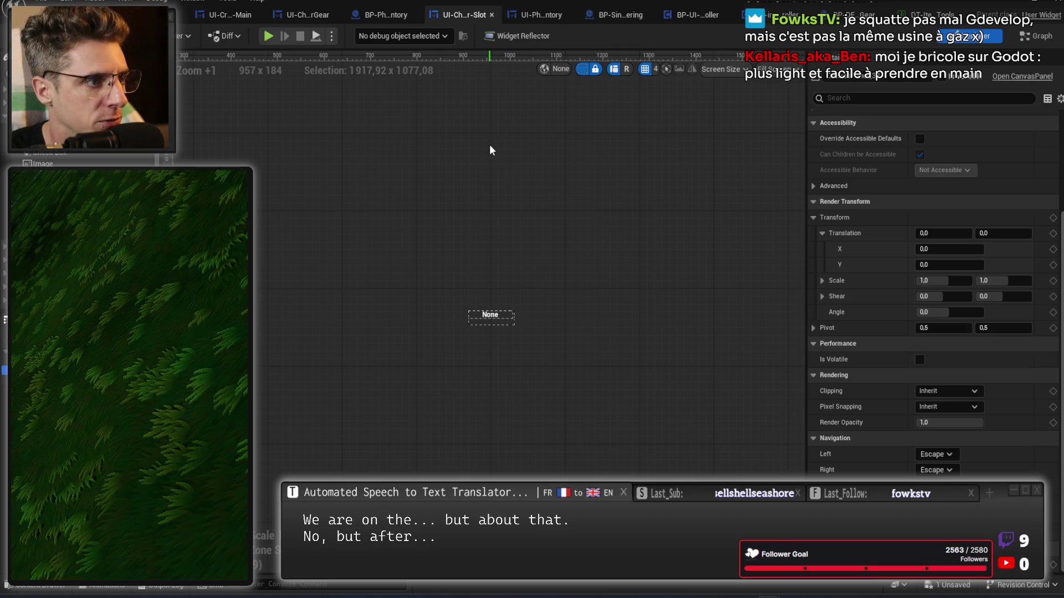
In OnMouseMove_0, wire Unhandled into the first Return Node's result
left_click(308, 15)
scroll(421, 244, "down", 2)
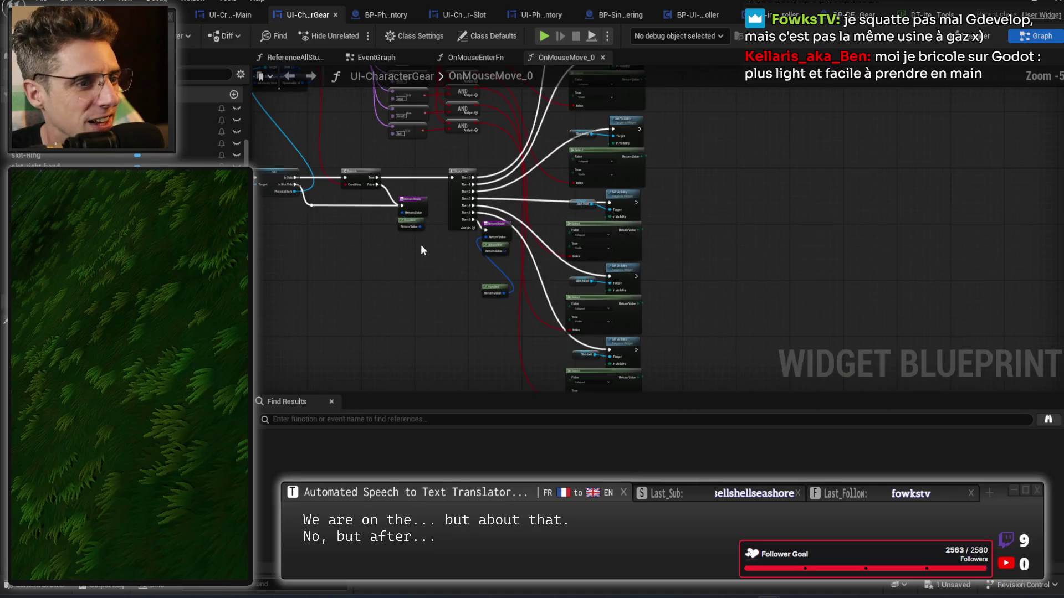
scroll(435, 275, "down", 1)
scroll(598, 271, "up", 4)
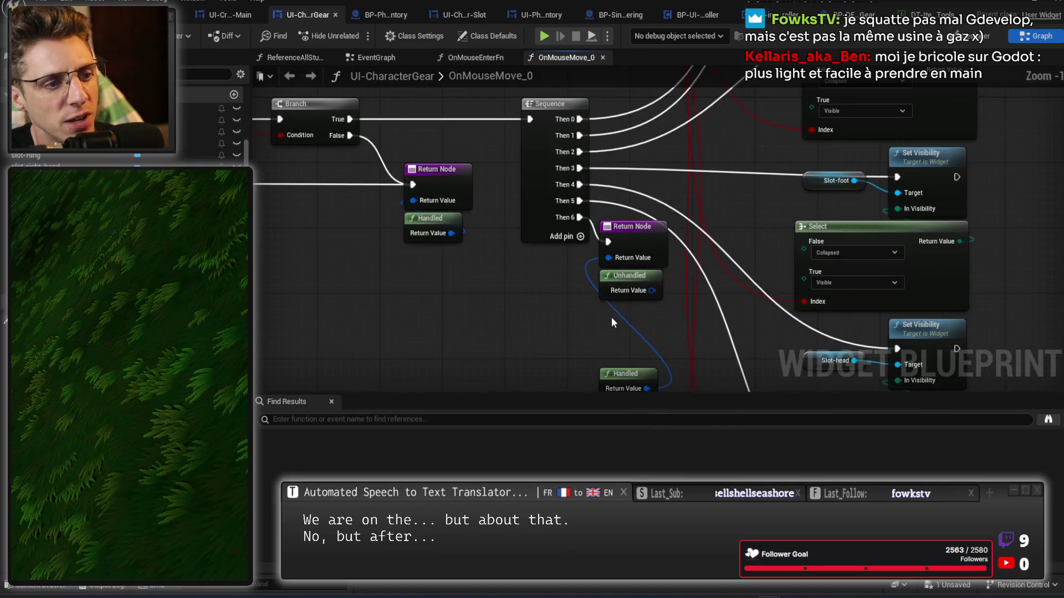
left_click_drag(639, 231, 616, 201)
Copy and paste the Unhandled node near the Branch and Sequence nodes
scroll(630, 237, "down", 3)
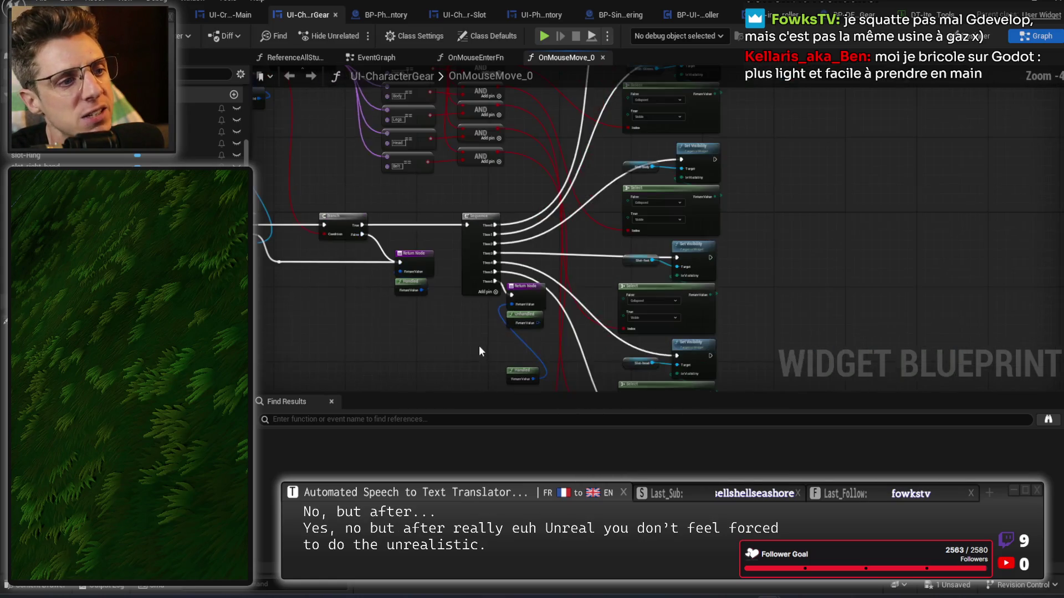
mouse_move(447, 196)
left_mouse_down()
mouse_move(669, 245)
mouse_move(697, 269)
mouse_move(570, 301)
mouse_move(537, 380)
mouse_move(439, 316)
mouse_move(381, 366)
left_mouse_up()
scroll(492, 284, "up", 5)
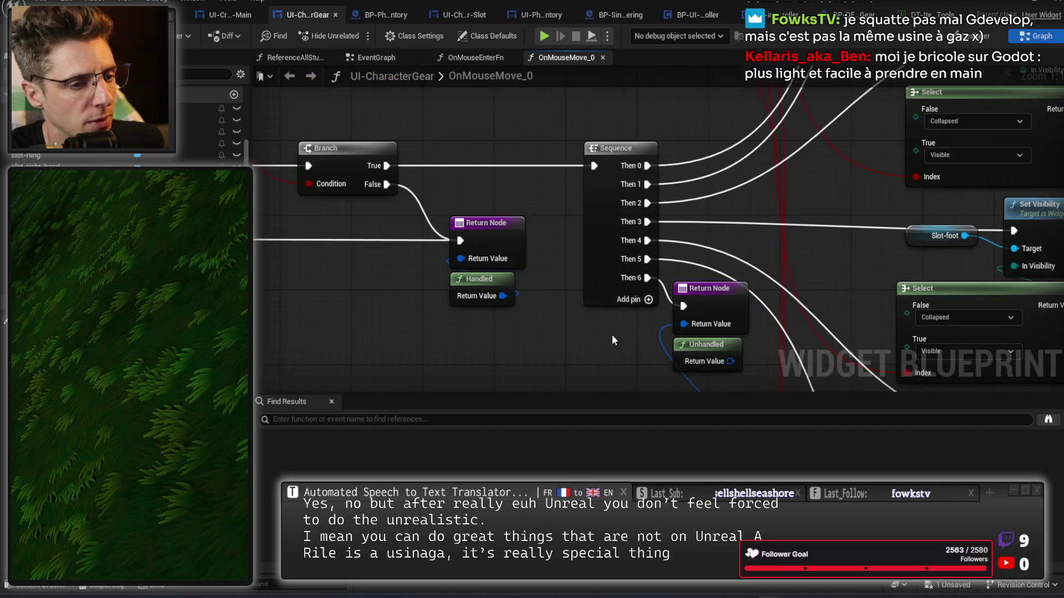
left_click_drag(611, 335, 635, 271)
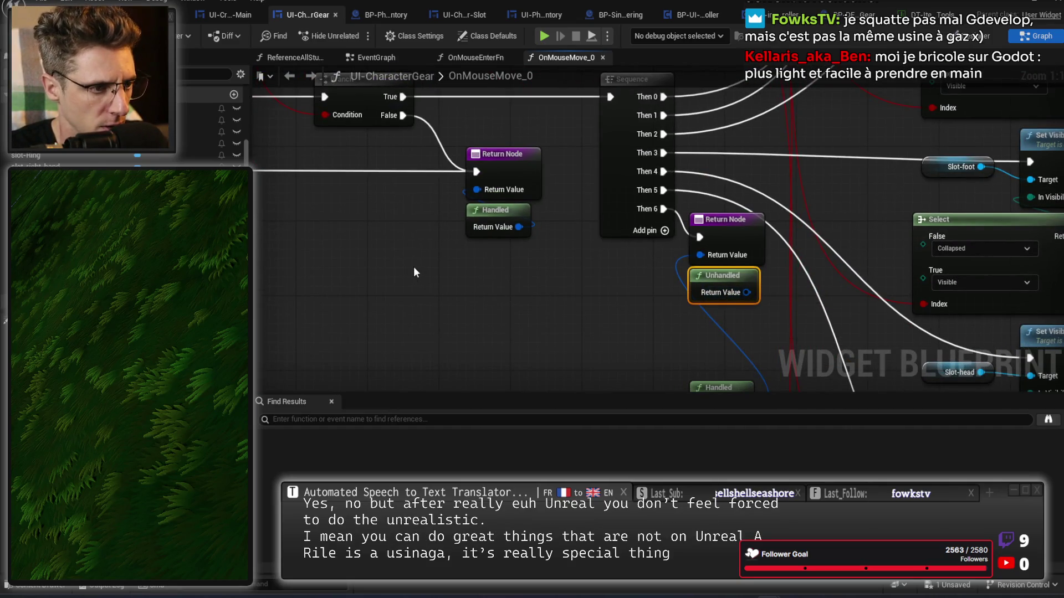
key("ctrl+c")
key("ctrl+v")
Arrange the Unhandled and Handled nodes beside the two Return Nodes
mouse_move(440, 313)
left_mouse_down()
mouse_move(590, 325)
mouse_move(741, 506)
mouse_move(841, 534)
mouse_move(835, 554)
left_mouse_up()
scroll(590, 325, "down", 2)
left_click_drag(722, 518, 693, 285)
left_click_drag(716, 330, 526, 307)
left_click_drag(472, 279, 372, 292)
left_click_drag(490, 314, 531, 270)
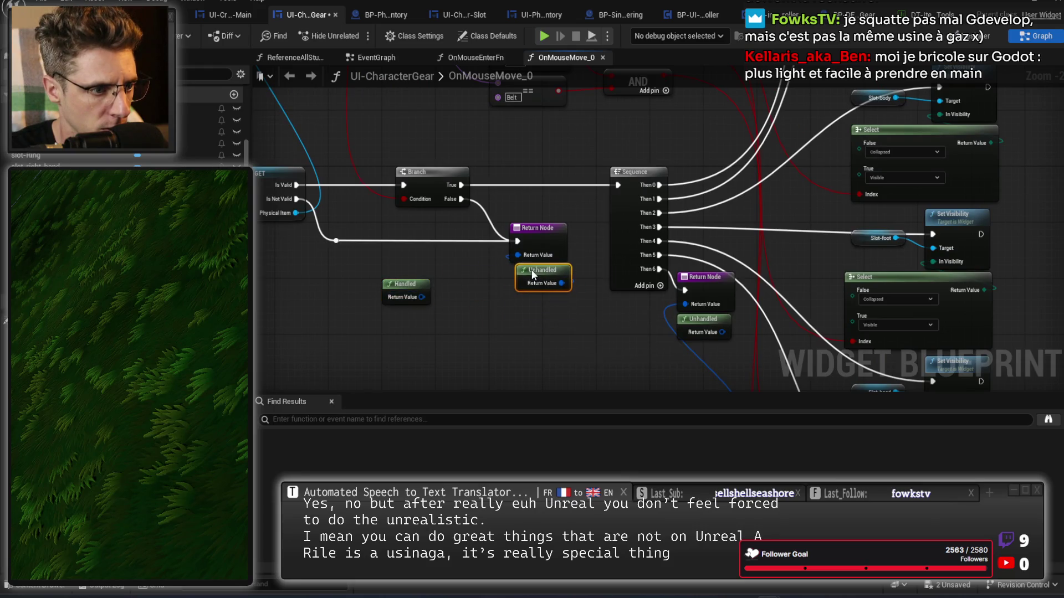
left_click(631, 342)
left_click_drag(634, 347, 453, 251)
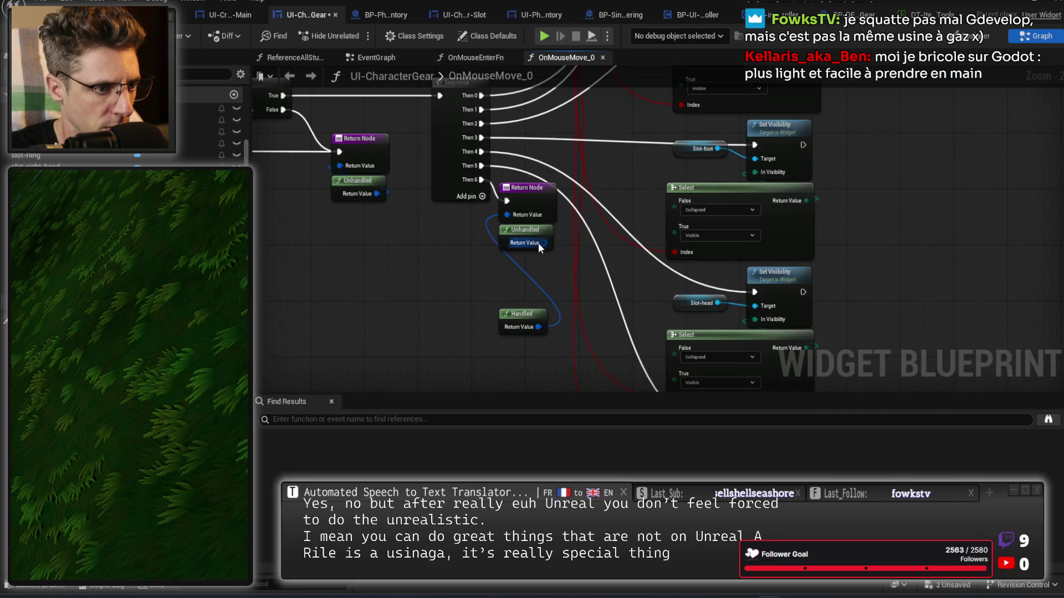
mouse_move(482, 292)
left_mouse_down()
mouse_move(462, 307)
mouse_move(488, 271)
left_mouse_up()
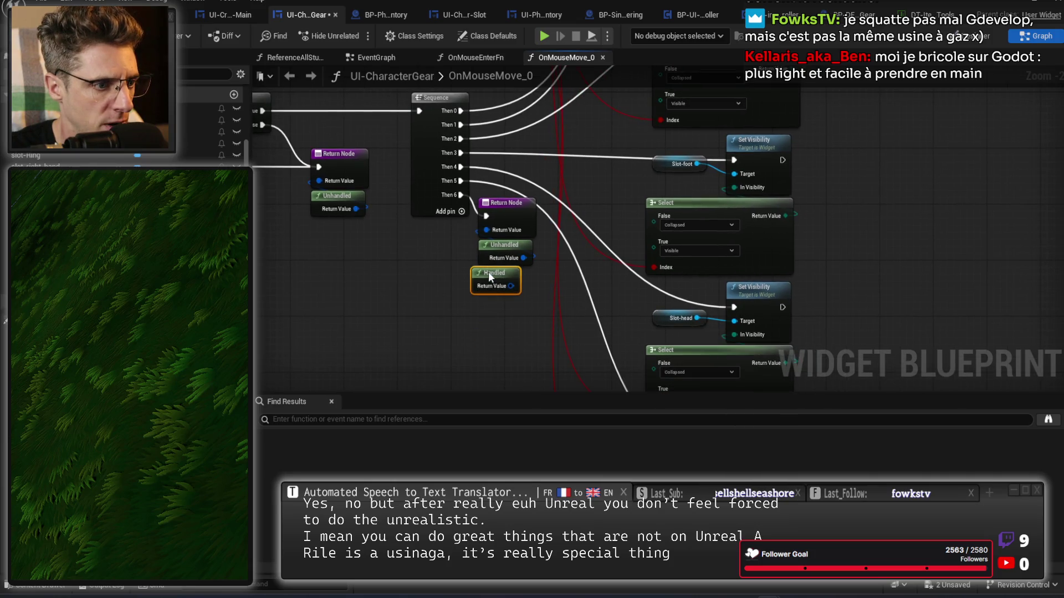
left_click_drag(419, 294, 487, 344)
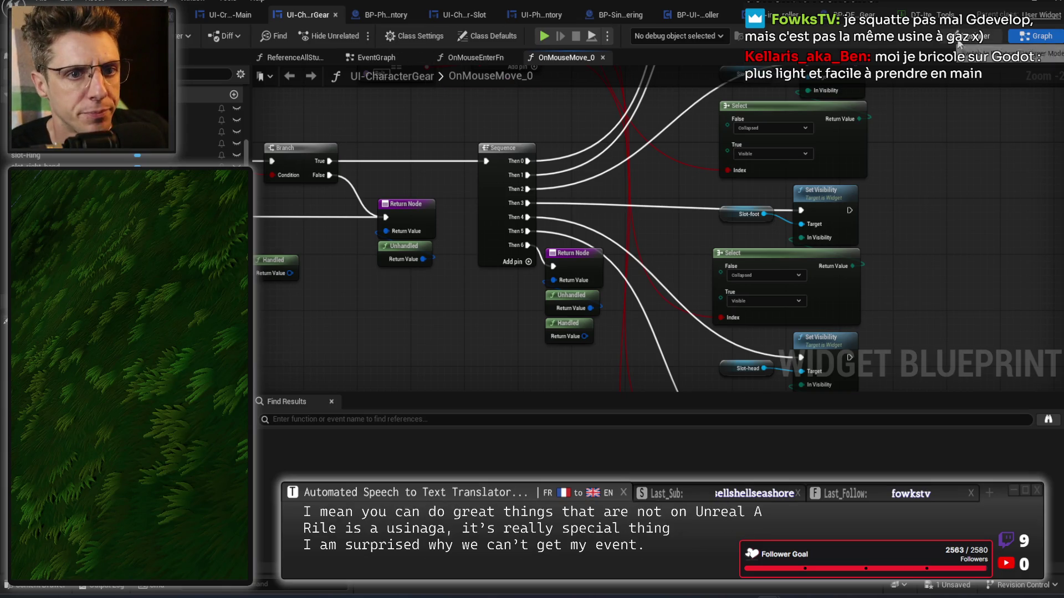
Check the gear widget's Designer layout and RightHand slot, then go to UI-CharacterGear-Slot
left_click(972, 35)
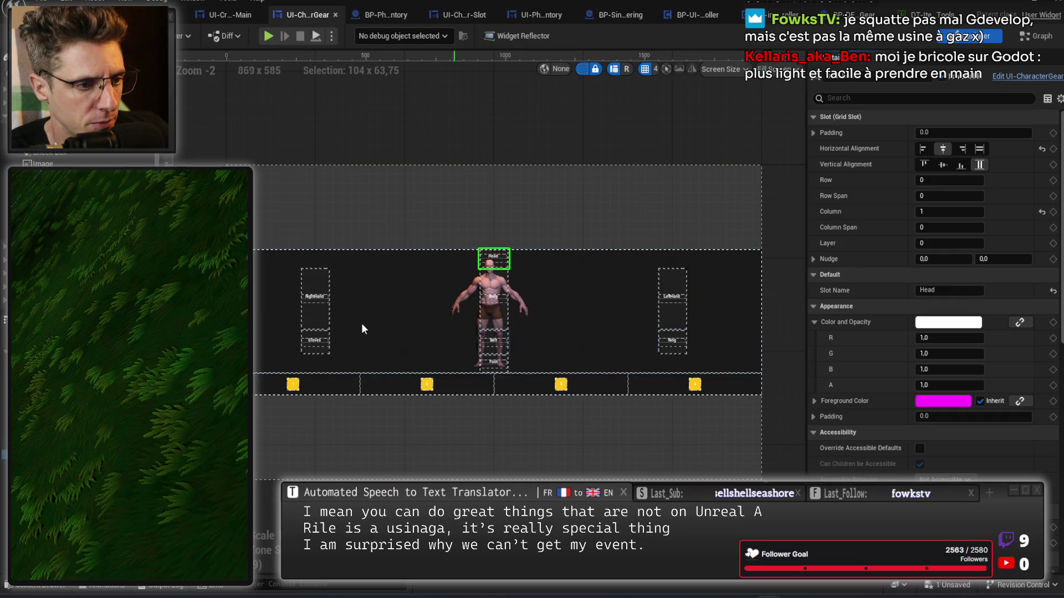
left_click(320, 306)
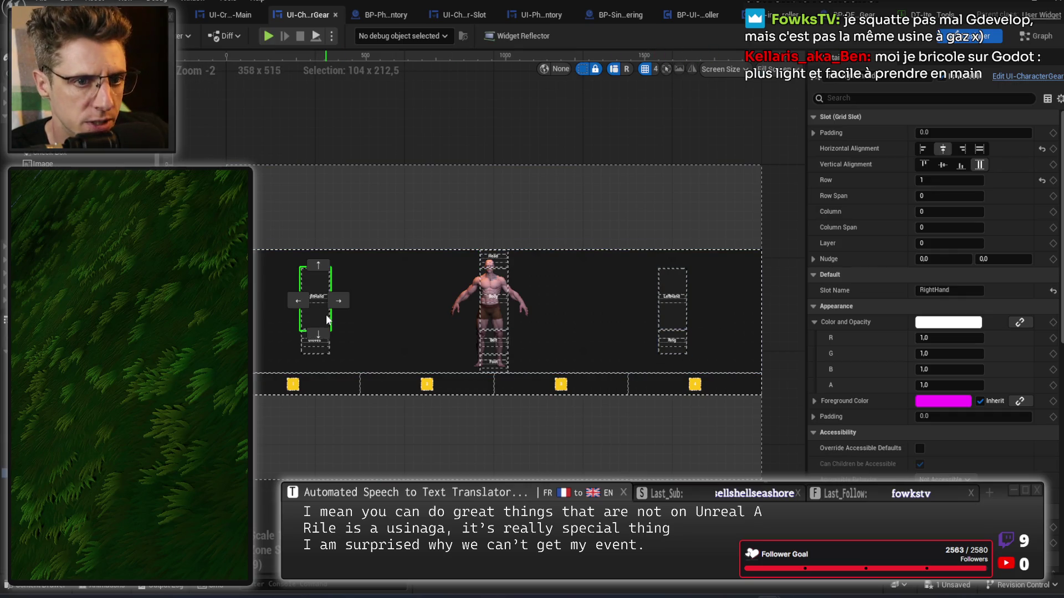
scroll(320, 313, "up", 4)
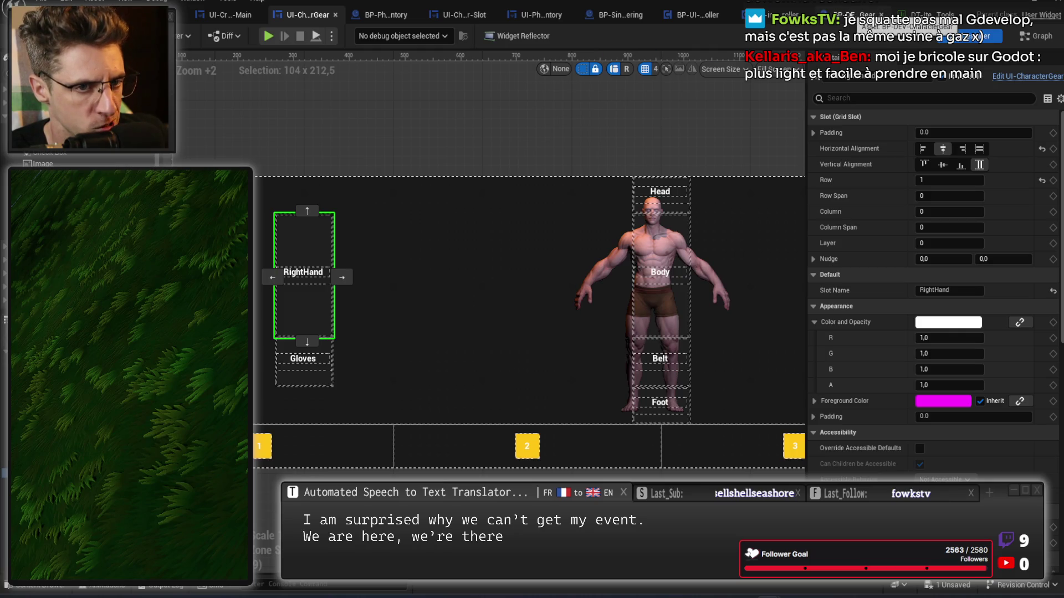
left_click(859, 15)
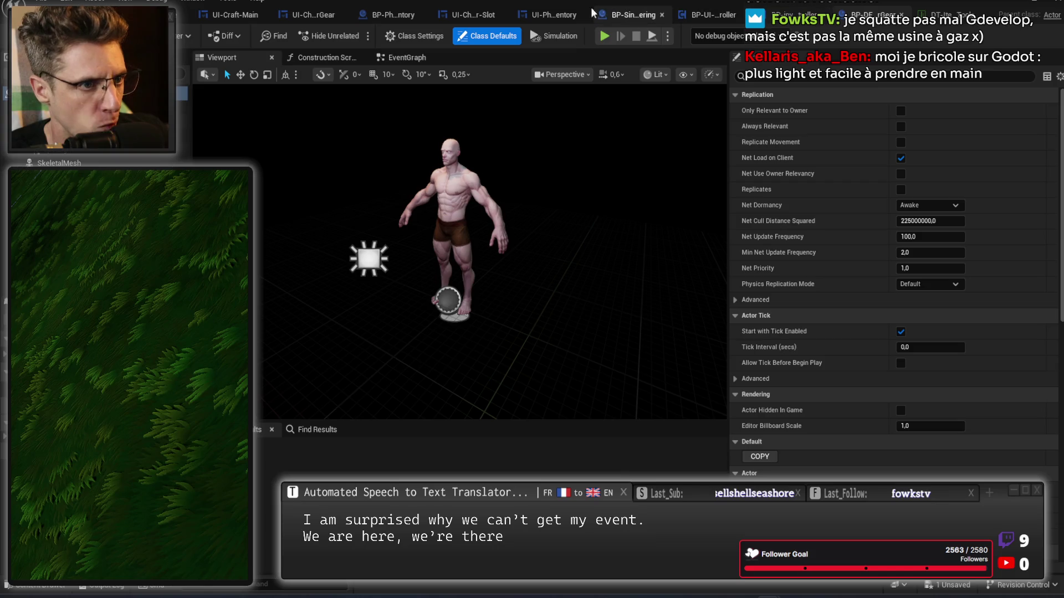
left_click(313, 15)
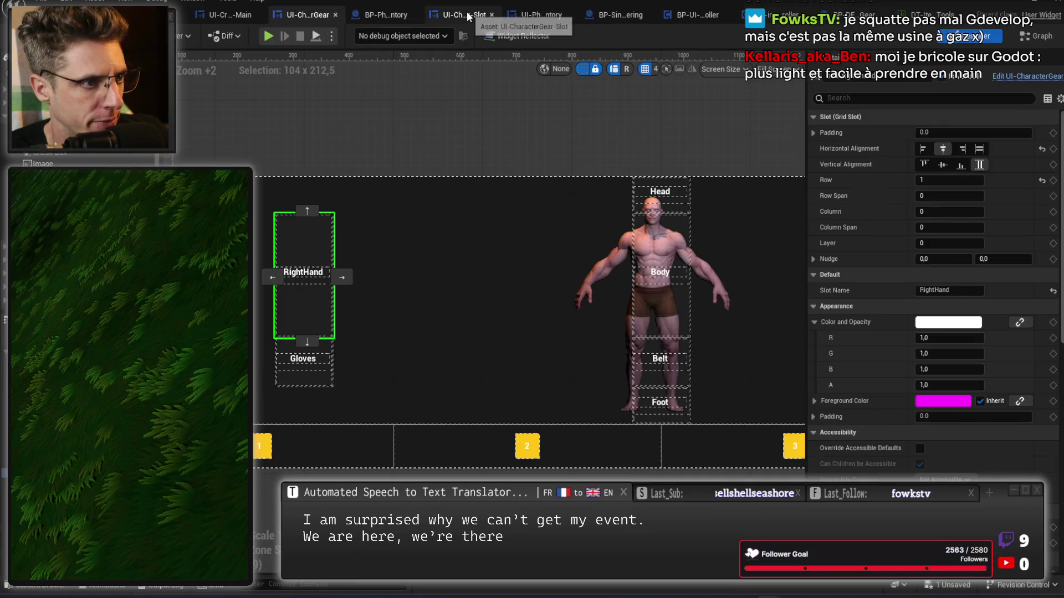
left_click(464, 15)
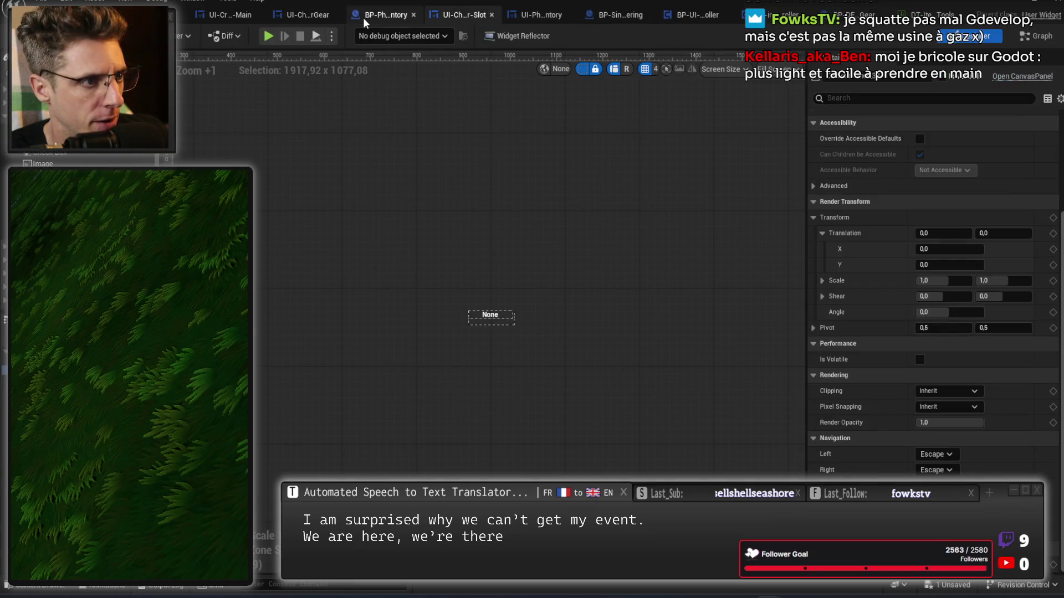
Add a Hello Print String after On_ctn-slot_MouseMove's entry, then start a play test
left_click(1034, 36)
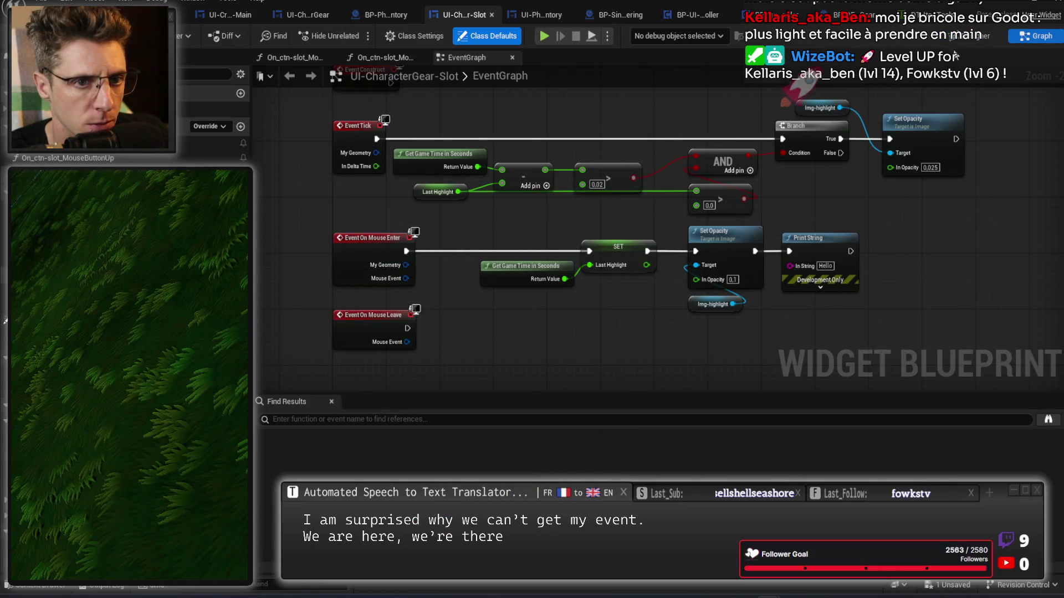
left_click(972, 36)
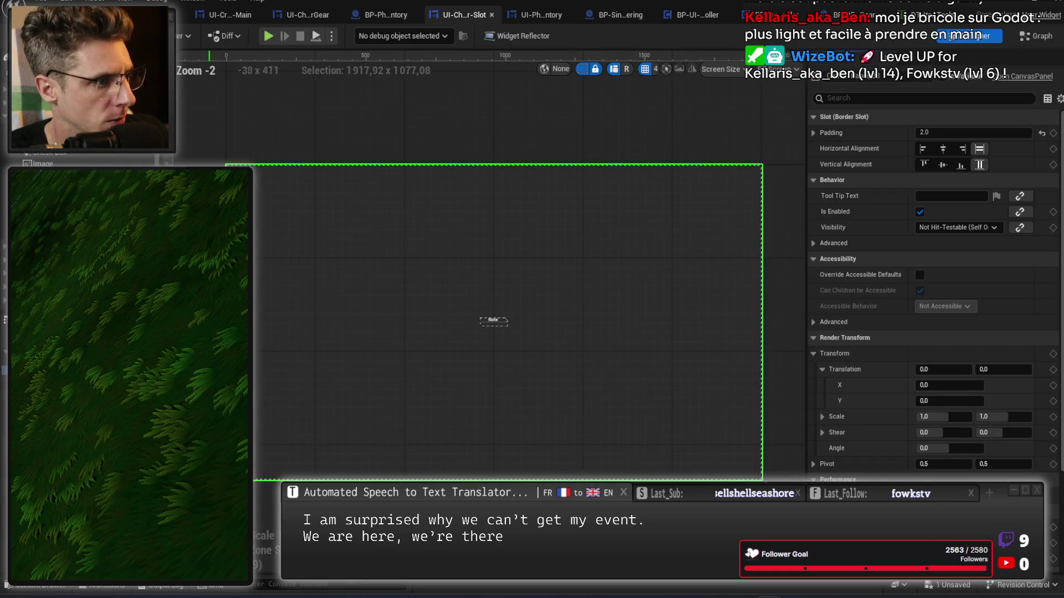
scroll(931, 299, "down", 10)
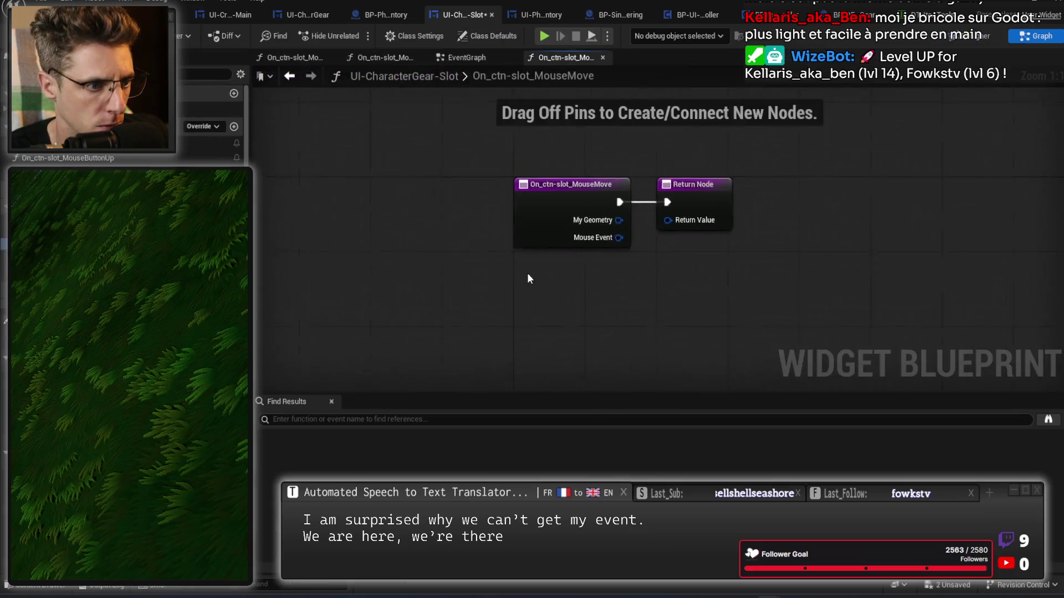
left_click_drag(495, 178, 804, 188)
mouse_move(427, 190)
left_mouse_down()
mouse_move(494, 197)
mouse_move(492, 222)
left_mouse_up()
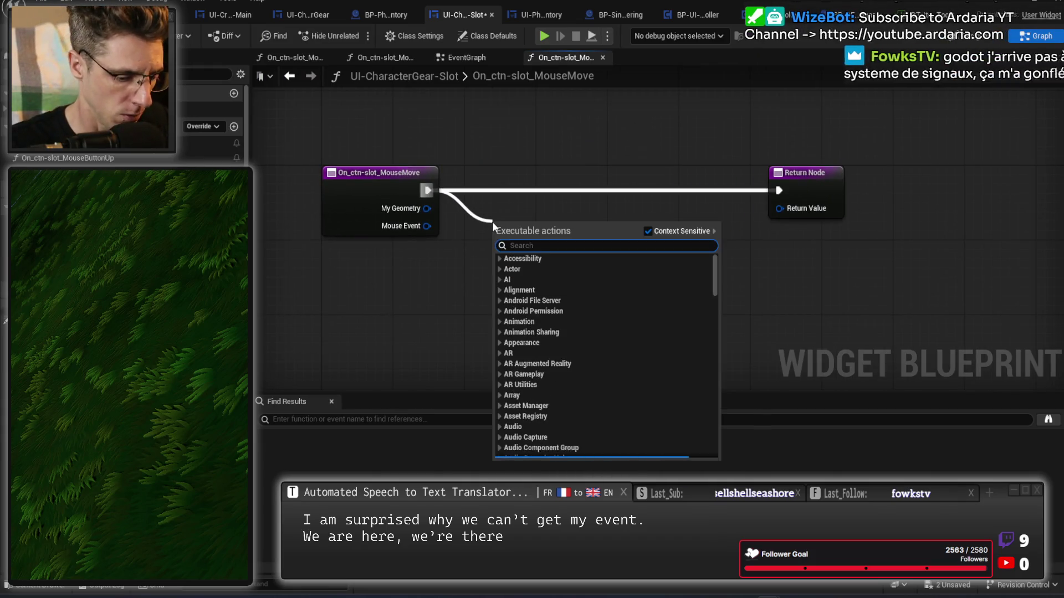
type("print")
key("Return")
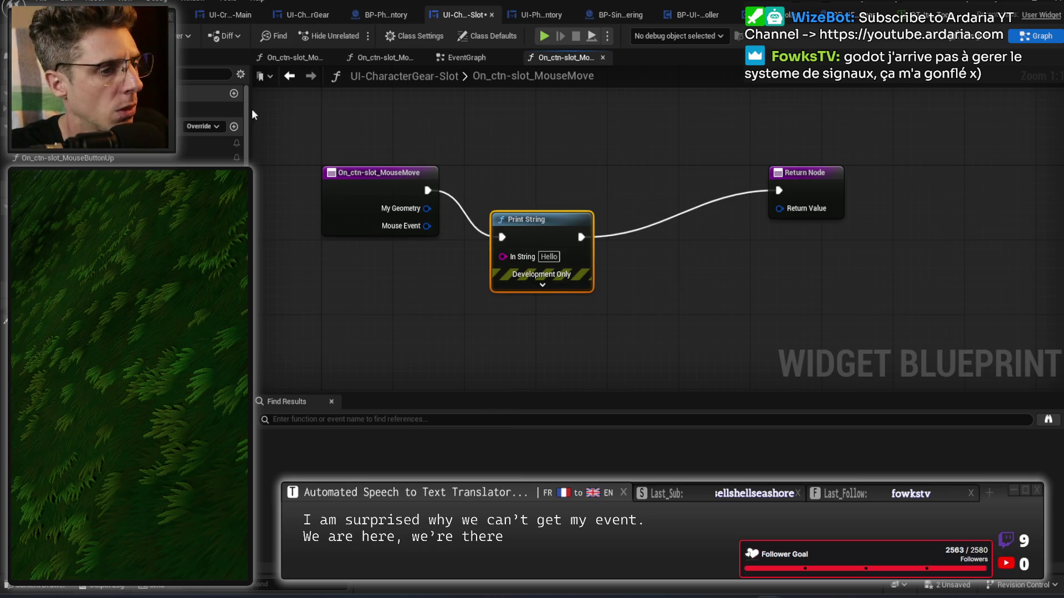
left_click(544, 37)
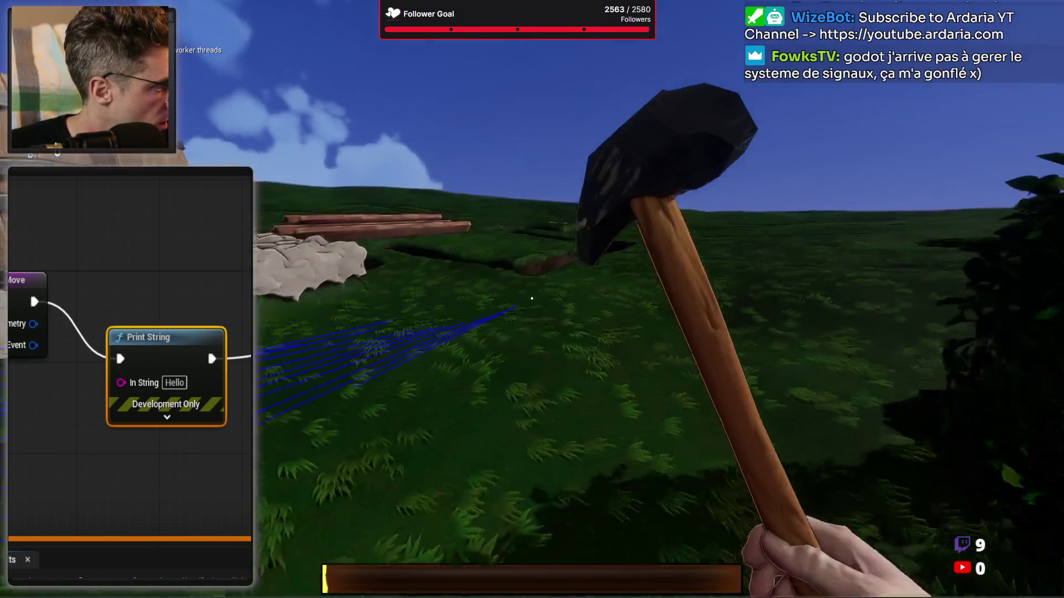
With the inventory open, drag the axe onto the character's left hand, then stop playing
key("Tab")
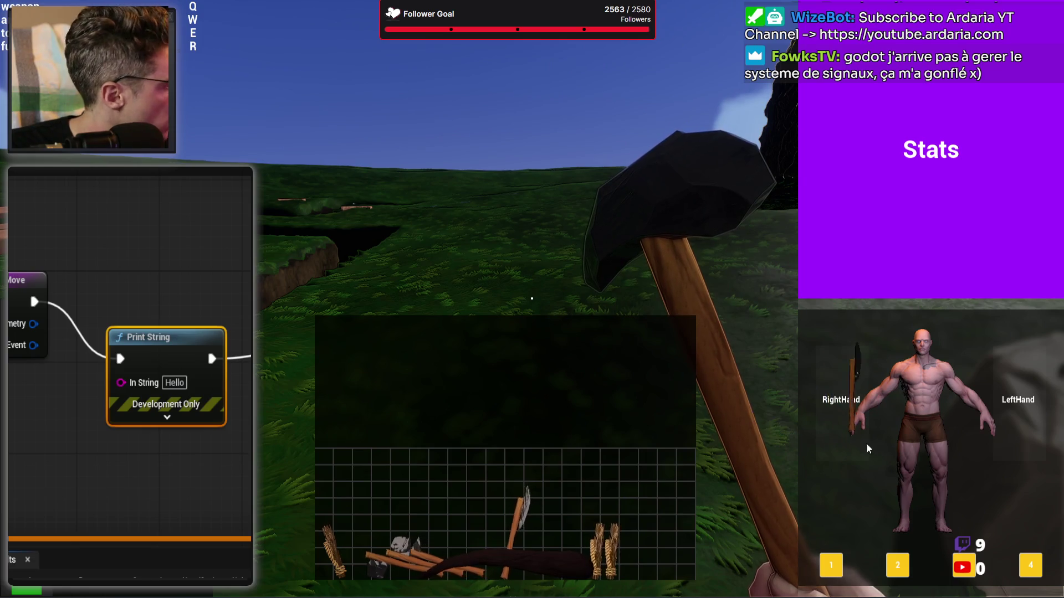
mouse_move(1037, 424)
left_mouse_down()
mouse_move(1011, 411)
mouse_move(851, 410)
mouse_move(1025, 447)
mouse_move(948, 463)
mouse_move(899, 378)
mouse_move(846, 450)
left_mouse_up()
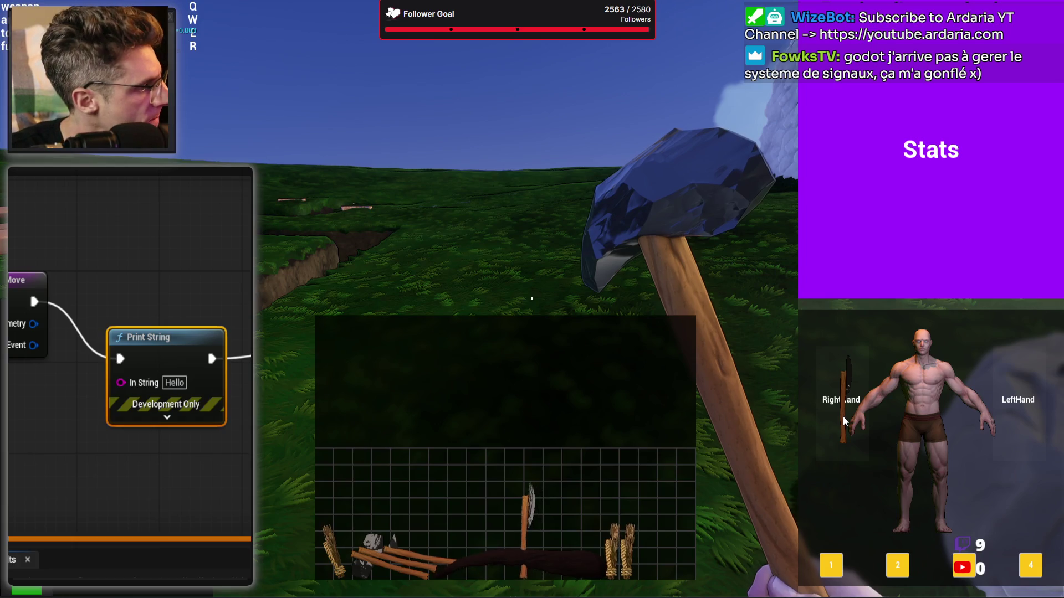
key("Escape")
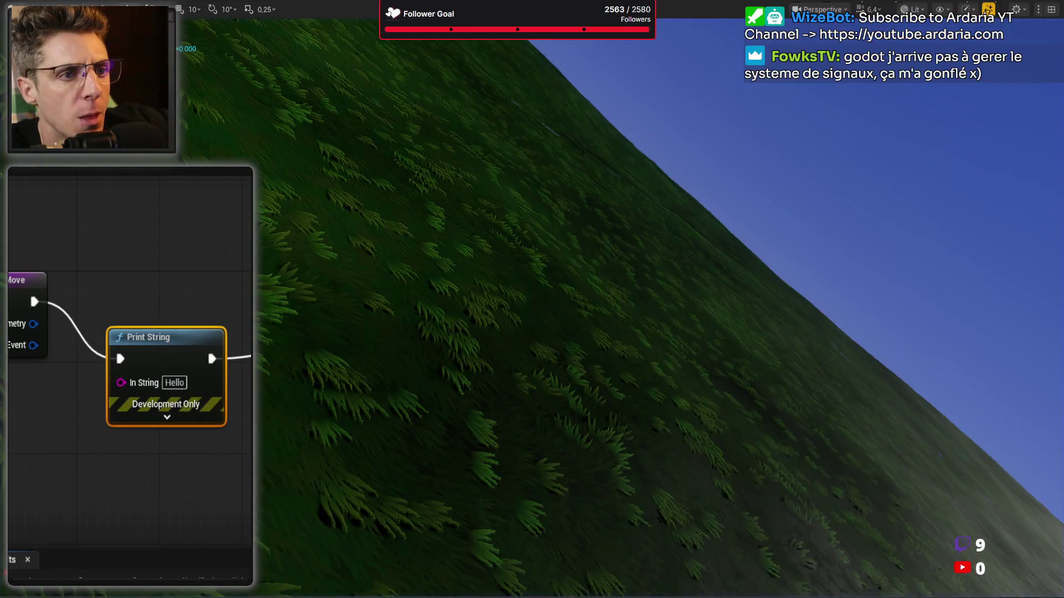
Tidy the graph, moving the Return, Unhandled and Handled nodes lower below the Sequence
left_click_drag(172, 352, 152, 294)
scroll(232, 192, "down", 5)
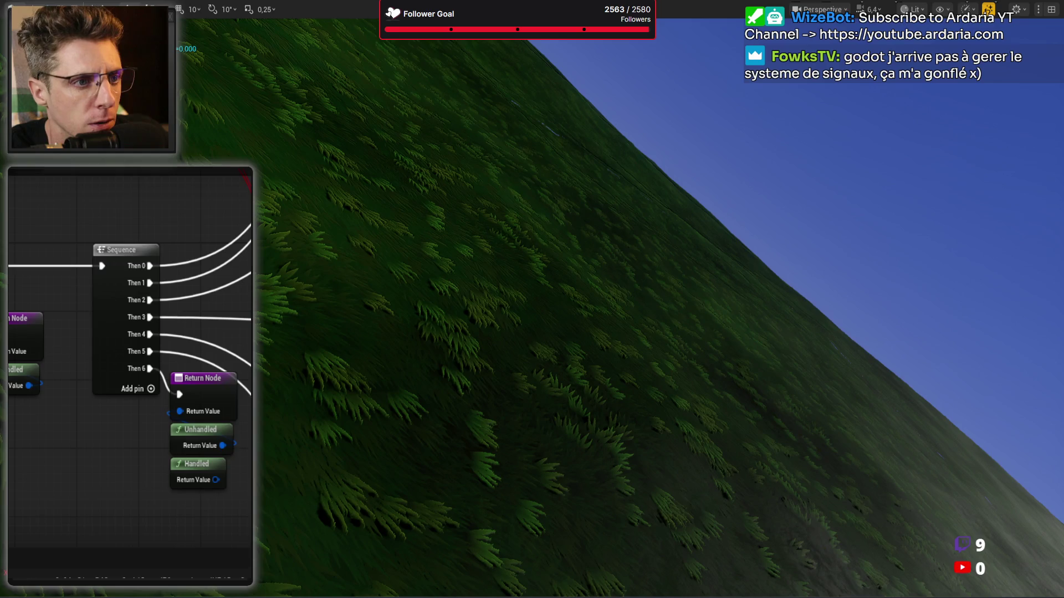
scroll(130, 360, "down", 2)
scroll(177, 475, "up", 4)
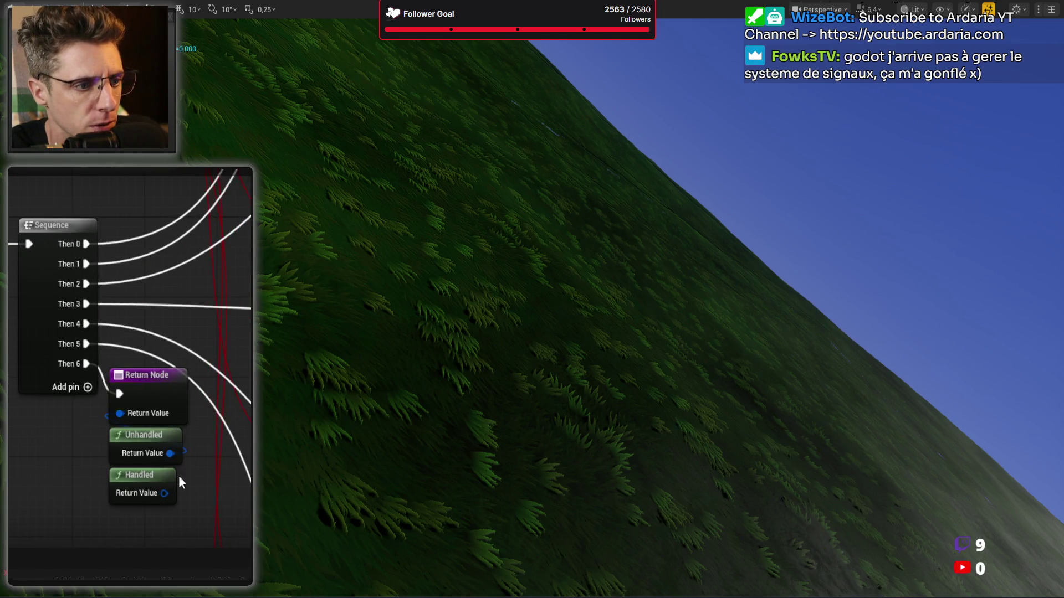
left_click_drag(168, 440, 65, 414)
left_click(142, 427)
scroll(151, 421, "down", 8)
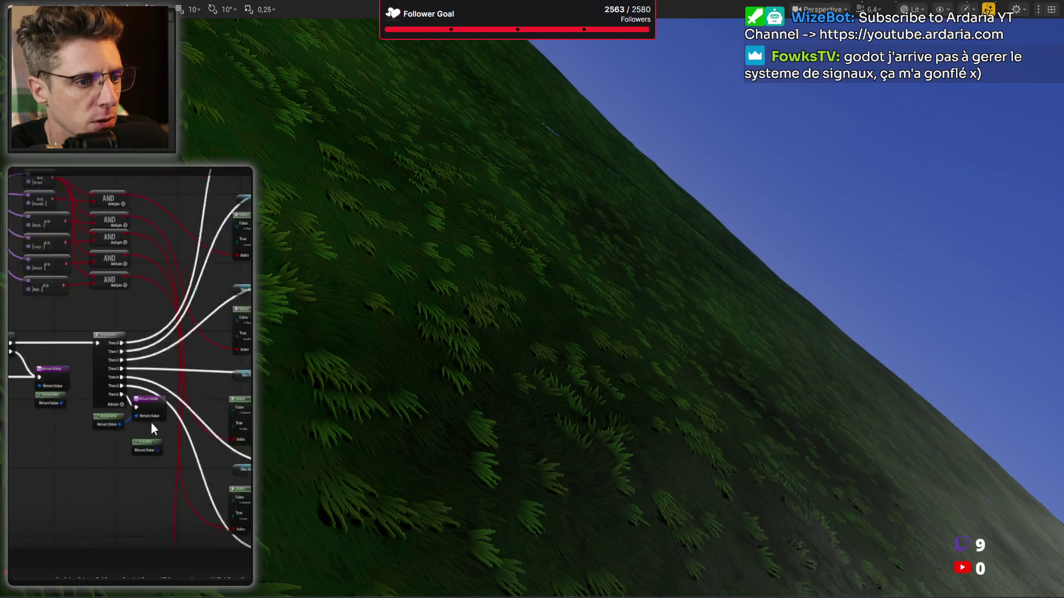
scroll(150, 388, "up", 8)
left_click_drag(197, 415, 391, 411)
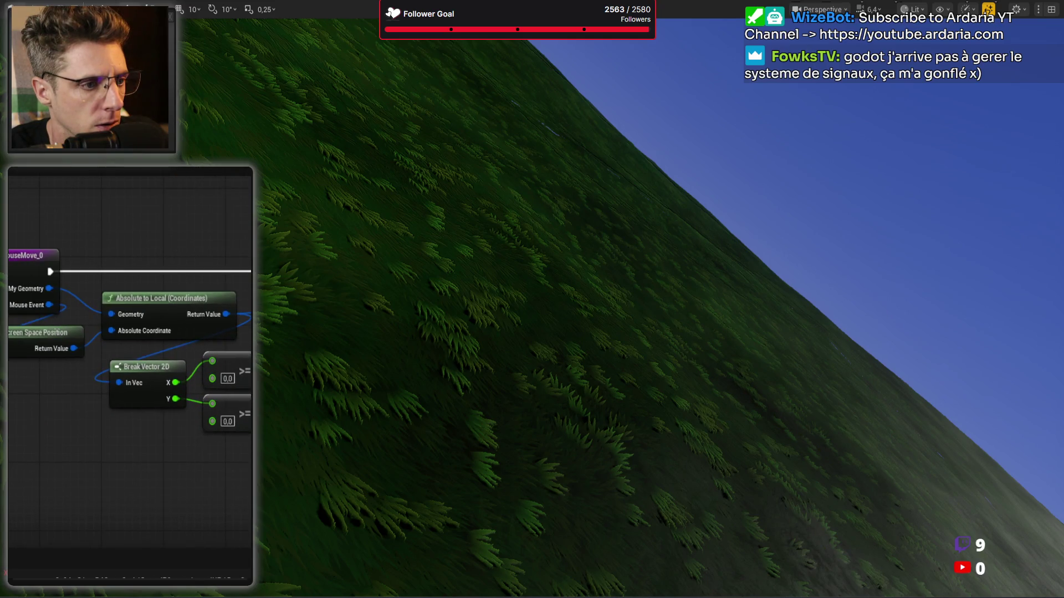
scroll(130, 336, "down", 1)
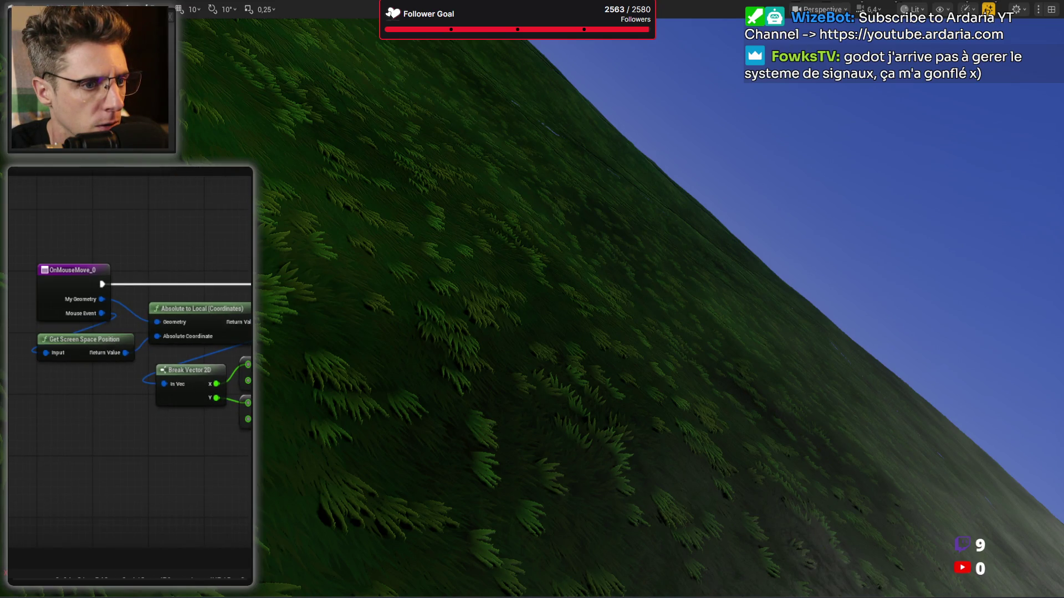
mouse_move(133, 332)
left_mouse_down()
mouse_move(78, 387)
mouse_move(95, 522)
mouse_move(21, 357)
left_mouse_up()
mouse_move(183, 340)
left_mouse_down()
mouse_move(249, 232)
mouse_move(232, 406)
left_mouse_up()
Add a Print String off Sequence Then 6 with In String set to UNHANDLED
left_click_drag(194, 236, 174, 340)
type("print")
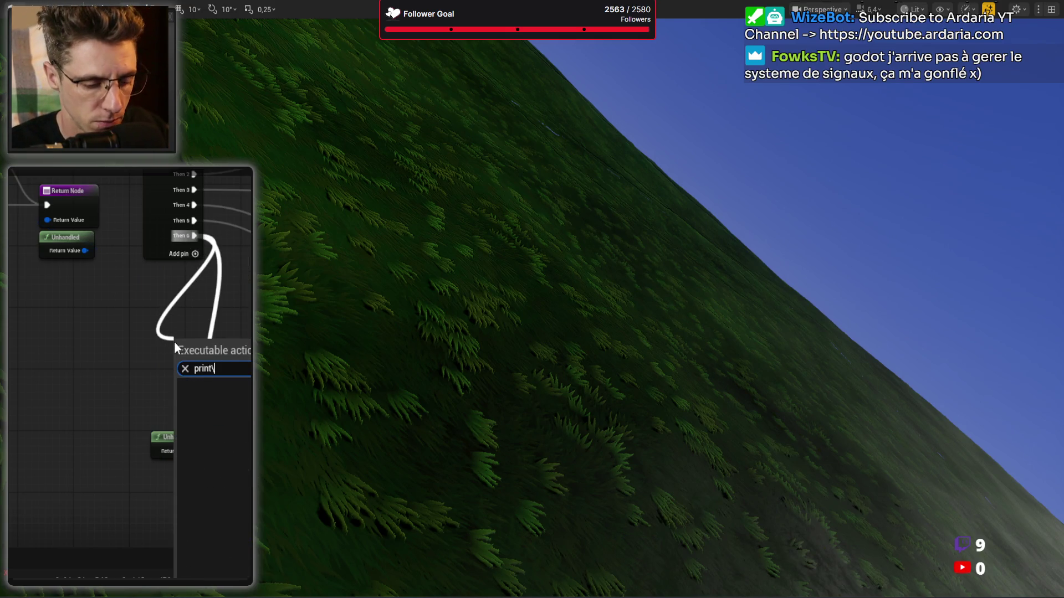
key("Return")
left_click_drag(199, 345, 102, 345)
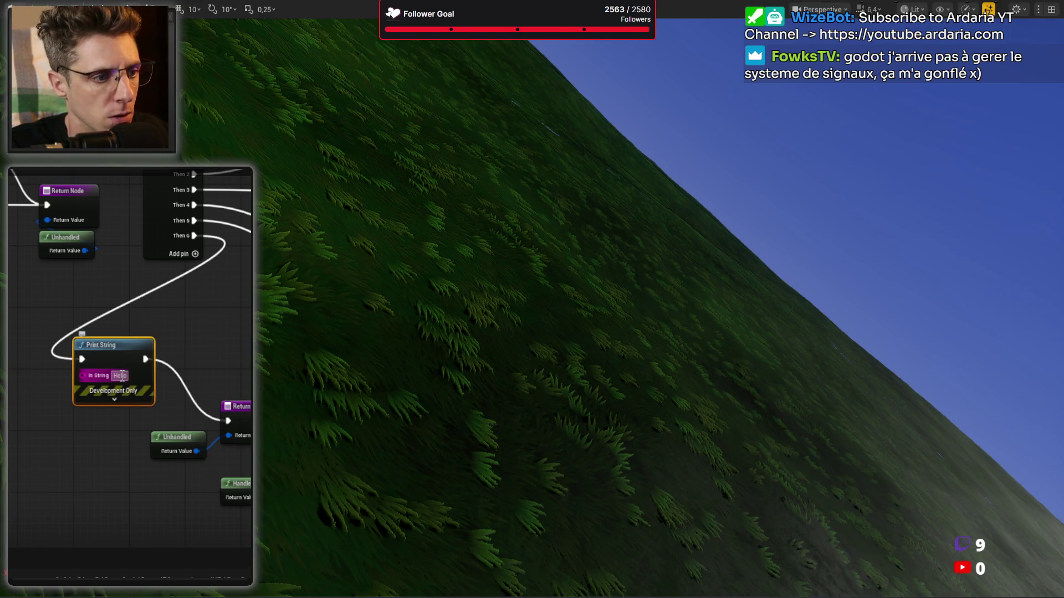
left_click(122, 375)
type("UNHANDLED")
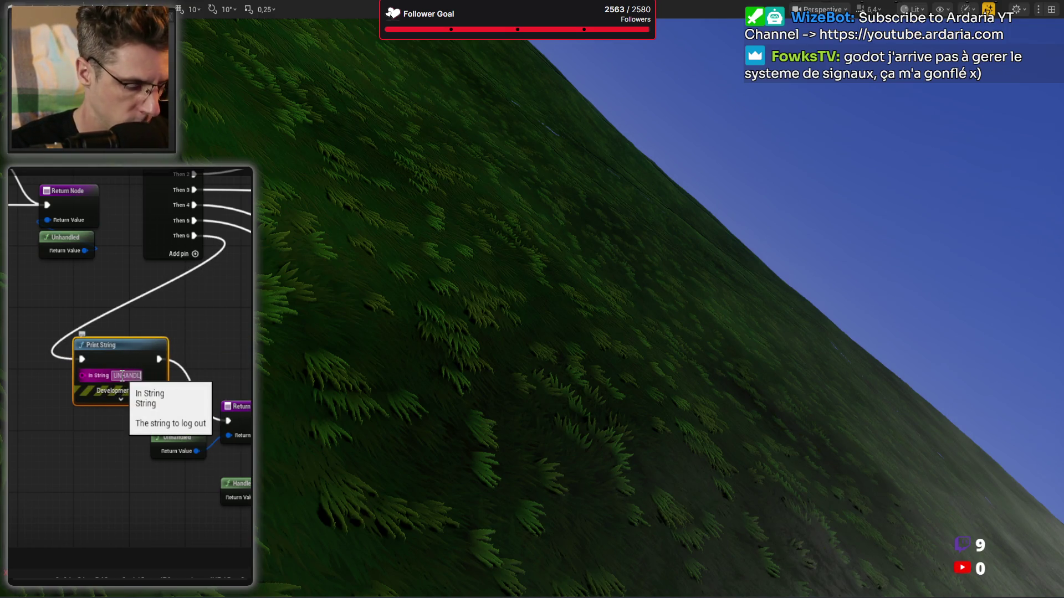
left_click_drag(220, 355, 66, 346)
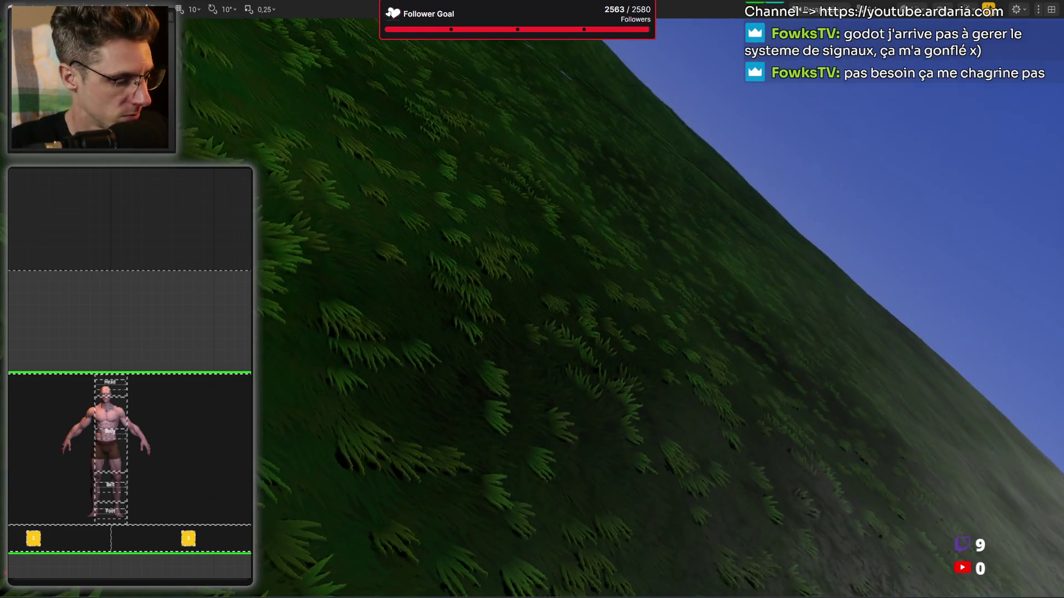
Start a new play test and move the axe from the character panel toward the left hand
key("alt+p")
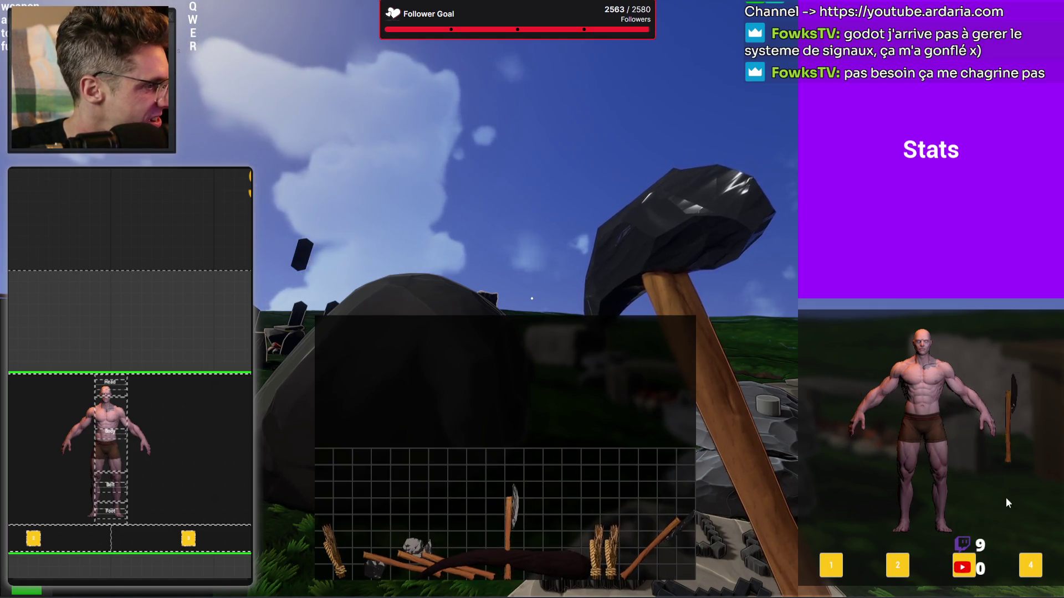
mouse_move(518, 515)
left_mouse_down()
mouse_move(669, 532)
mouse_move(623, 215)
mouse_move(931, 437)
mouse_move(835, 417)
mouse_move(1026, 407)
mouse_move(1013, 419)
mouse_move(1042, 409)
mouse_move(891, 434)
mouse_move(945, 413)
mouse_move(840, 413)
left_mouse_up()
mouse_move(963, 411)
left_mouse_down()
mouse_move(1046, 417)
mouse_move(853, 420)
mouse_move(1023, 410)
mouse_move(879, 417)
mouse_move(1007, 418)
mouse_move(916, 472)
mouse_move(1012, 428)
mouse_move(913, 455)
mouse_move(965, 469)
mouse_move(846, 437)
mouse_move(823, 462)
mouse_move(840, 412)
mouse_move(869, 387)
mouse_move(883, 442)
mouse_move(903, 407)
mouse_move(847, 407)
mouse_move(845, 364)
mouse_move(865, 533)
left_mouse_up()
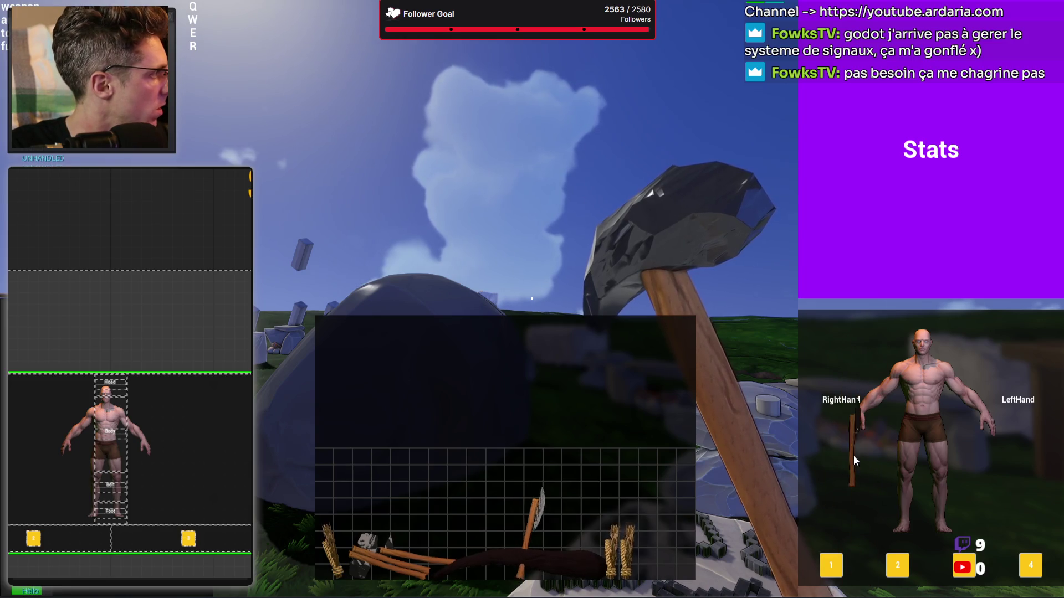
mouse_move(850, 417)
left_mouse_down()
mouse_move(812, 418)
mouse_move(926, 415)
mouse_move(886, 416)
mouse_move(887, 433)
mouse_move(949, 404)
mouse_move(828, 417)
mouse_move(987, 401)
mouse_move(968, 425)
mouse_move(868, 434)
mouse_move(973, 427)
mouse_move(863, 447)
mouse_move(1030, 421)
mouse_move(1003, 433)
mouse_move(1026, 421)
mouse_move(870, 399)
mouse_move(845, 418)
left_mouse_up()
key("Tab")
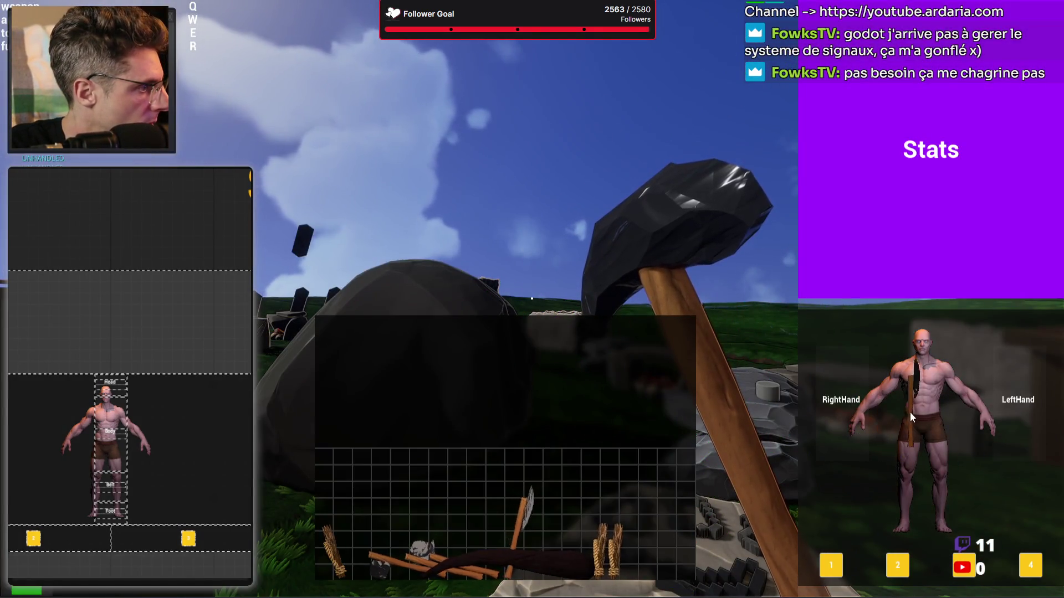
Move the axe from the LeftHand slot back to RightHand, then close the inventory
mouse_move(931, 425)
left_mouse_down()
mouse_move(1008, 401)
mouse_move(889, 400)
mouse_move(1015, 420)
mouse_move(1012, 477)
mouse_move(918, 423)
mouse_move(1046, 459)
mouse_move(977, 433)
left_mouse_up()
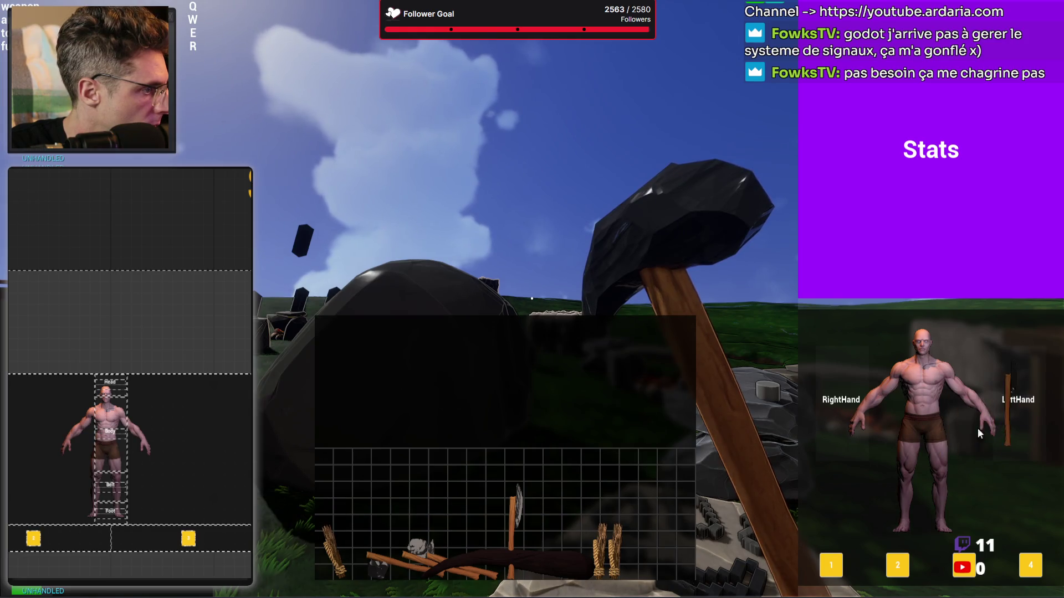
mouse_move(897, 452)
left_mouse_down()
mouse_move(997, 421)
mouse_move(902, 434)
mouse_move(861, 424)
mouse_move(1055, 430)
mouse_move(856, 437)
mouse_move(1020, 413)
mouse_move(898, 410)
mouse_move(1009, 401)
mouse_move(790, 430)
mouse_move(1033, 410)
mouse_move(981, 417)
mouse_move(1005, 504)
mouse_move(1008, 313)
mouse_move(1011, 509)
mouse_move(1025, 406)
mouse_move(1006, 475)
mouse_move(1011, 501)
mouse_move(979, 346)
mouse_move(1007, 490)
mouse_move(990, 377)
mouse_move(1005, 341)
mouse_move(969, 316)
mouse_move(972, 520)
mouse_move(1003, 567)
mouse_move(1031, 403)
mouse_move(902, 443)
mouse_move(886, 407)
mouse_move(1010, 414)
mouse_move(969, 528)
mouse_move(1005, 383)
mouse_move(996, 513)
mouse_move(984, 345)
mouse_move(991, 421)
mouse_move(993, 380)
mouse_move(1007, 416)
mouse_move(976, 410)
mouse_move(1003, 433)
mouse_move(992, 407)
mouse_move(954, 430)
mouse_move(970, 464)
mouse_move(953, 398)
mouse_move(949, 464)
mouse_move(936, 446)
mouse_move(978, 441)
mouse_move(942, 414)
mouse_move(948, 424)
mouse_move(1006, 414)
mouse_move(867, 426)
left_mouse_up()
mouse_move(1032, 401)
left_mouse_down()
mouse_move(931, 416)
mouse_move(946, 426)
mouse_move(796, 426)
mouse_move(849, 409)
mouse_move(775, 417)
mouse_move(917, 439)
mouse_move(902, 412)
mouse_move(886, 493)
mouse_move(852, 484)
mouse_move(790, 534)
mouse_move(852, 497)
left_mouse_up()
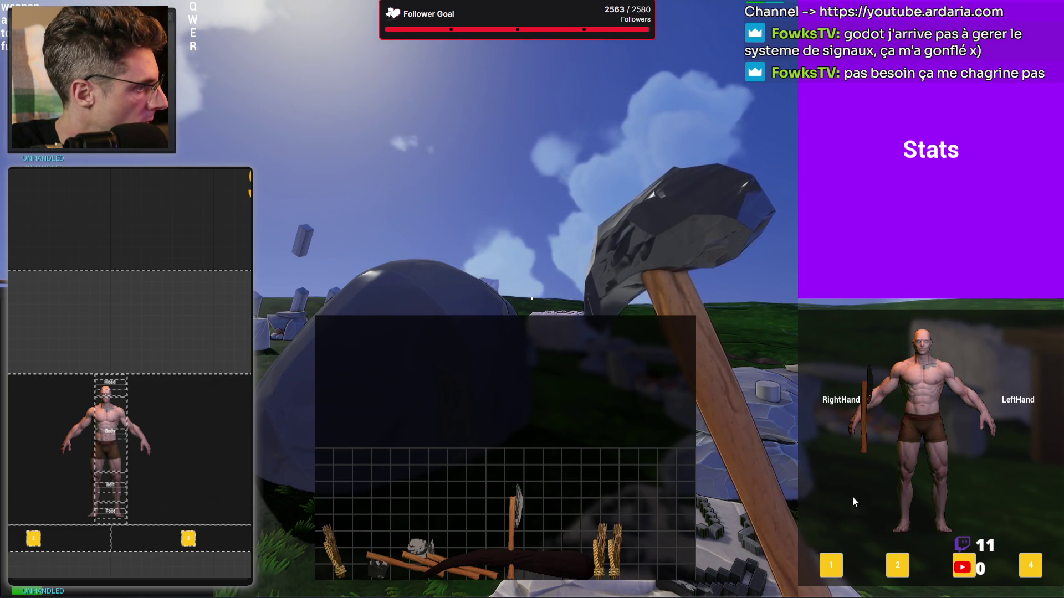
mouse_move(814, 417)
left_mouse_down()
mouse_move(850, 416)
mouse_move(743, 429)
mouse_move(862, 411)
mouse_move(706, 420)
mouse_move(972, 385)
mouse_move(1016, 400)
mouse_move(1022, 387)
mouse_move(928, 396)
mouse_move(892, 415)
mouse_move(950, 453)
left_mouse_up()
key("Tab")
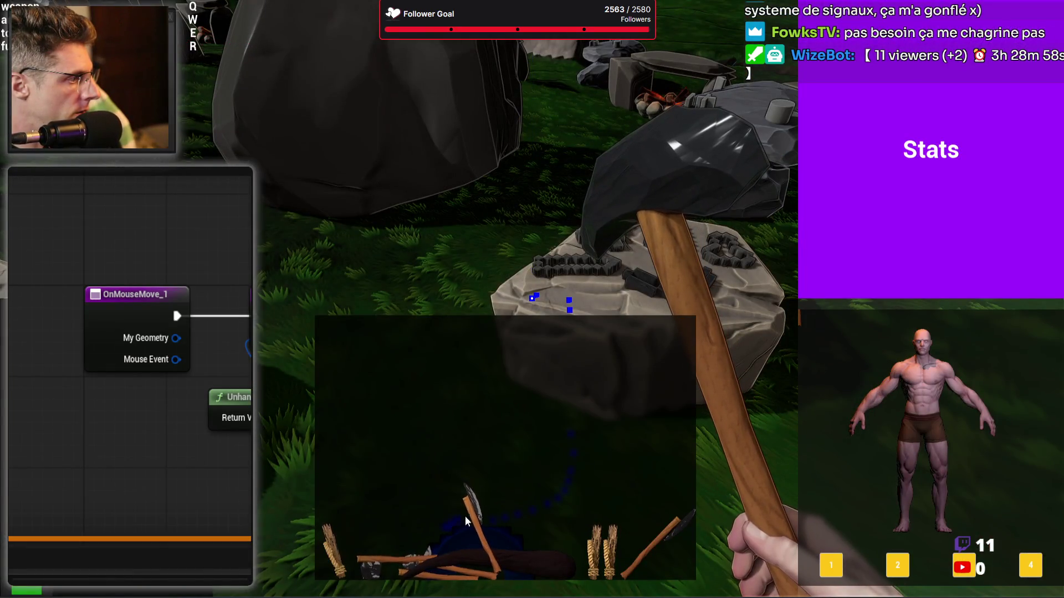
Drag the stick onto the RightHand slot, then press Esc to end playing
mouse_move(501, 499)
left_mouse_down()
mouse_move(490, 427)
mouse_move(516, 182)
mouse_move(863, 432)
mouse_move(992, 423)
left_mouse_up()
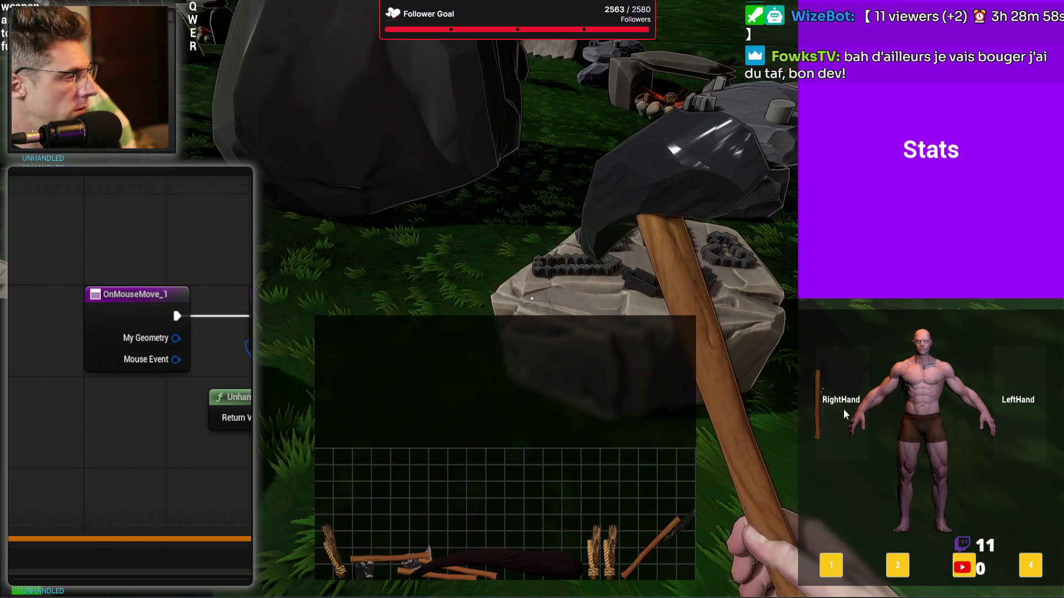
key("Escape")
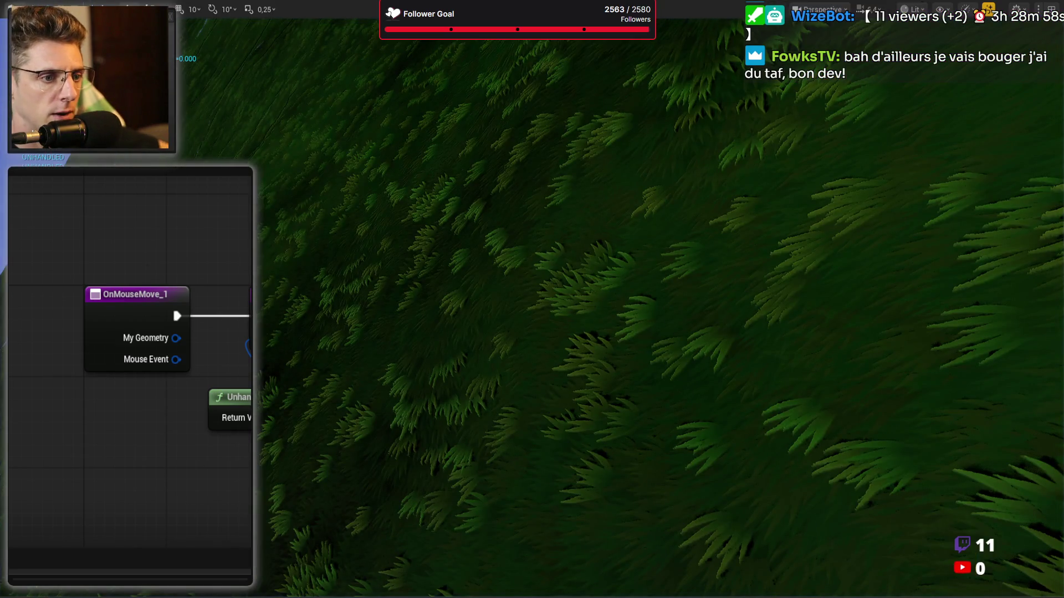
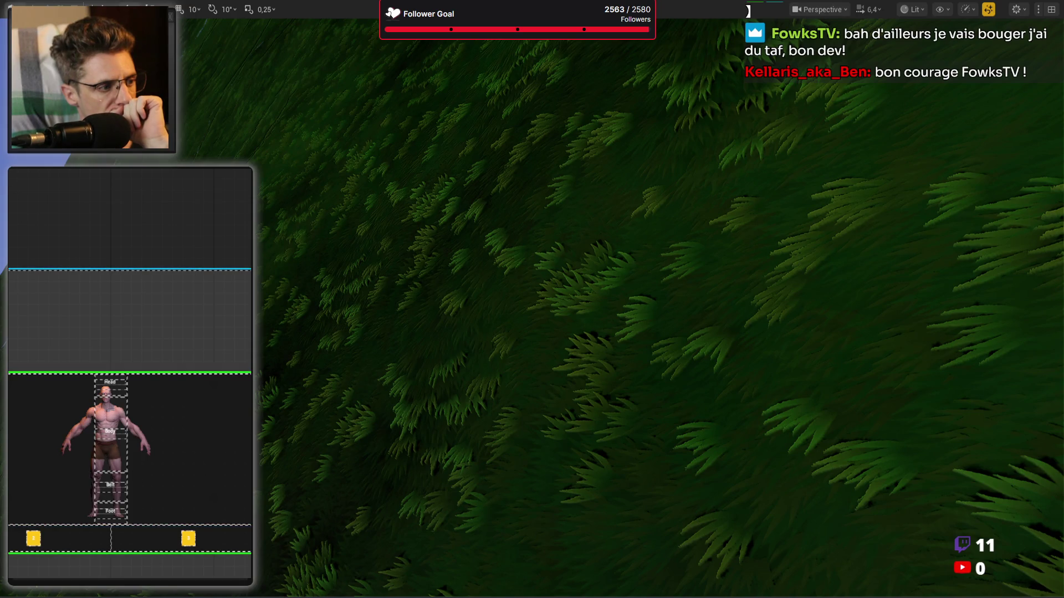
Delete the Unhandled node from OnMouseMove_1 and start a Play-In-Editor test
left_click(129, 270)
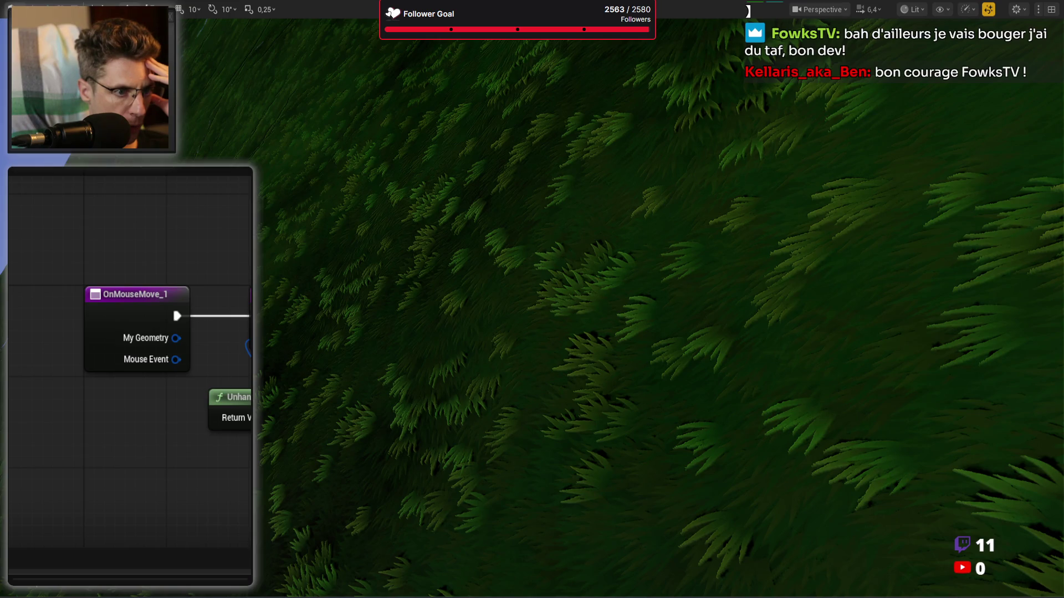
key("Delete")
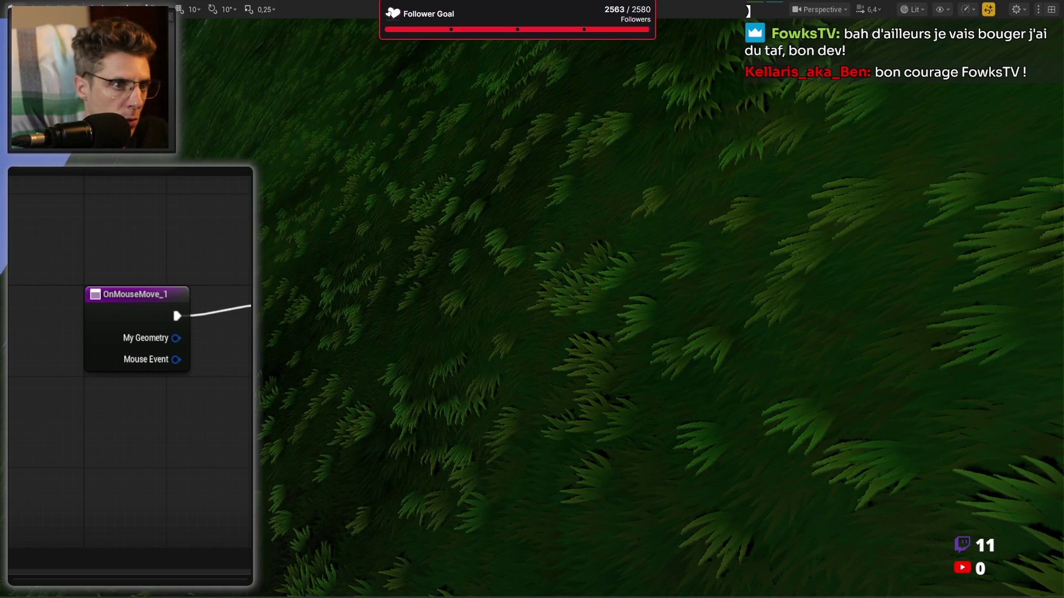
key("alt+p")
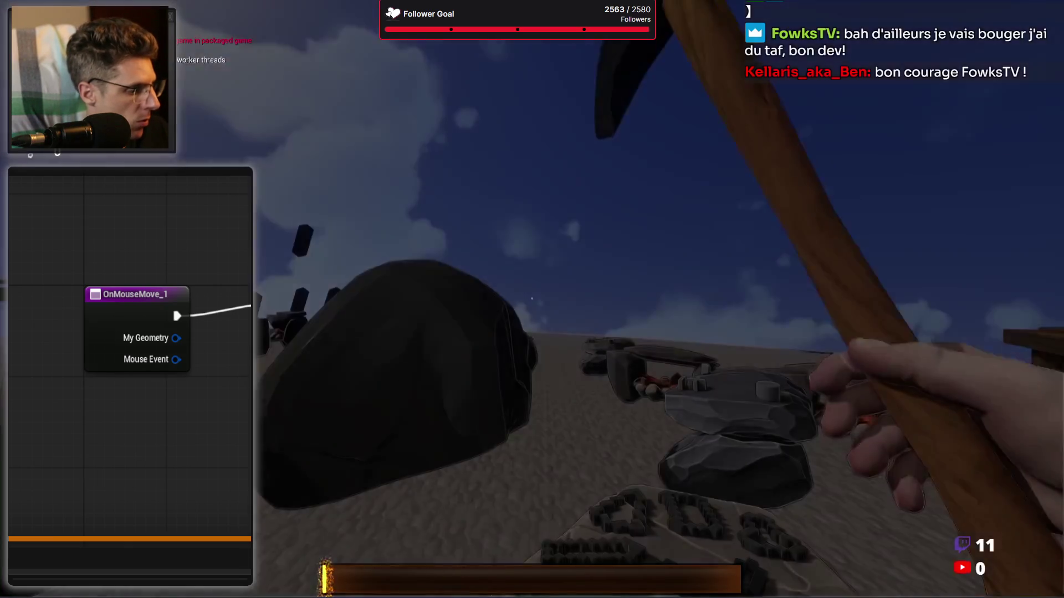
In the playtest, drag the stick from the inventory onto the RightHand slot, then stop PIE
key("Tab")
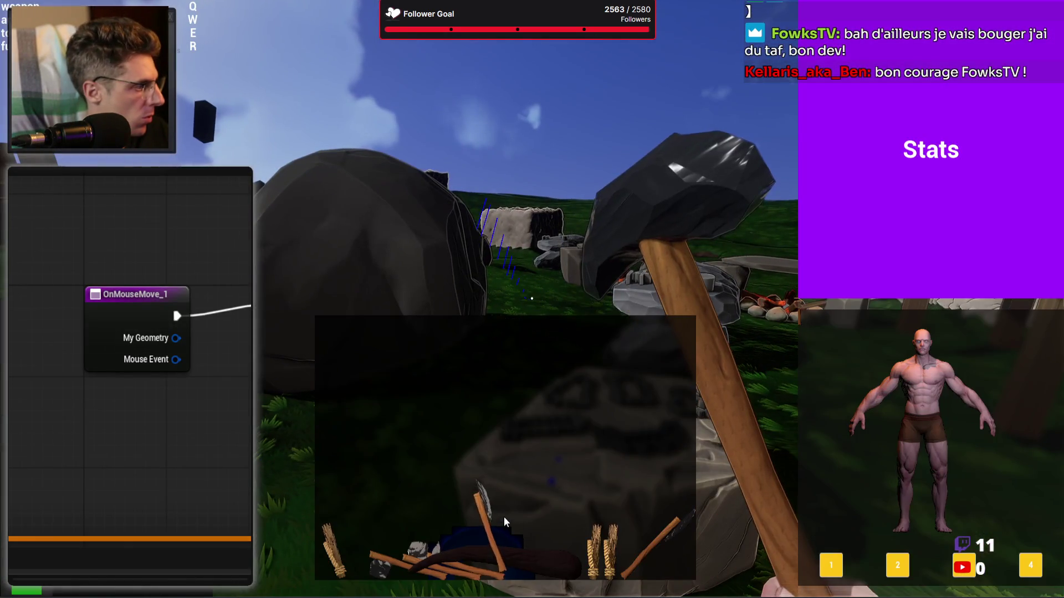
mouse_move(488, 511)
left_mouse_down()
mouse_move(497, 462)
mouse_move(489, 470)
mouse_move(678, 264)
mouse_move(800, 414)
mouse_move(977, 417)
mouse_move(965, 415)
mouse_move(1018, 404)
mouse_move(857, 426)
mouse_move(1007, 413)
mouse_move(934, 398)
mouse_move(1002, 411)
mouse_move(835, 410)
mouse_move(934, 410)
mouse_move(847, 425)
mouse_move(838, 446)
mouse_move(846, 431)
mouse_move(837, 412)
mouse_move(886, 457)
mouse_move(1005, 520)
mouse_move(944, 566)
mouse_move(837, 554)
mouse_move(1013, 554)
mouse_move(1018, 410)
mouse_move(839, 414)
mouse_move(1035, 421)
mouse_move(1011, 554)
mouse_move(856, 416)
mouse_move(1041, 438)
mouse_move(1020, 576)
mouse_move(1036, 421)
mouse_move(811, 450)
mouse_move(1027, 576)
mouse_move(878, 438)
mouse_move(853, 429)
mouse_move(916, 426)
mouse_move(850, 411)
mouse_move(893, 411)
mouse_move(800, 410)
mouse_move(831, 430)
mouse_move(840, 508)
mouse_move(869, 410)
mouse_move(936, 412)
left_mouse_up()
mouse_move(995, 510)
left_mouse_down()
mouse_move(857, 468)
mouse_move(854, 378)
mouse_move(860, 424)
mouse_move(881, 424)
mouse_move(864, 421)
mouse_move(864, 410)
mouse_move(843, 423)
mouse_move(827, 327)
mouse_move(860, 381)
mouse_move(852, 453)
mouse_move(833, 477)
mouse_move(839, 464)
mouse_move(879, 453)
left_mouse_up()
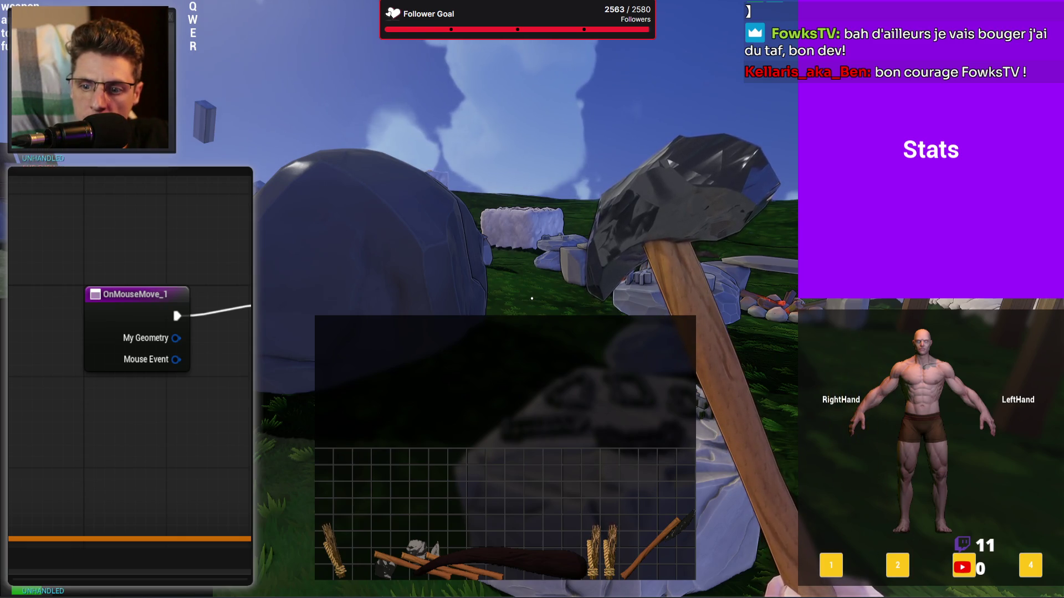
key("Escape")
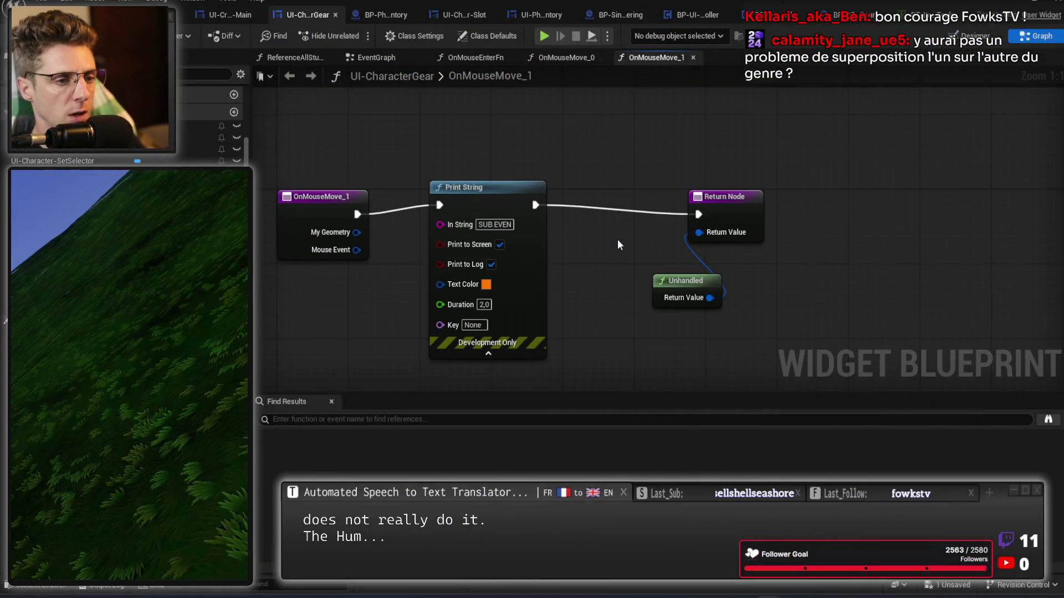
In the Designer, set img-item's Visibility to Collapsed and save
mouse_move(623, 235)
left_mouse_down()
mouse_move(726, 310)
mouse_move(764, 268)
mouse_move(745, 309)
left_mouse_up()
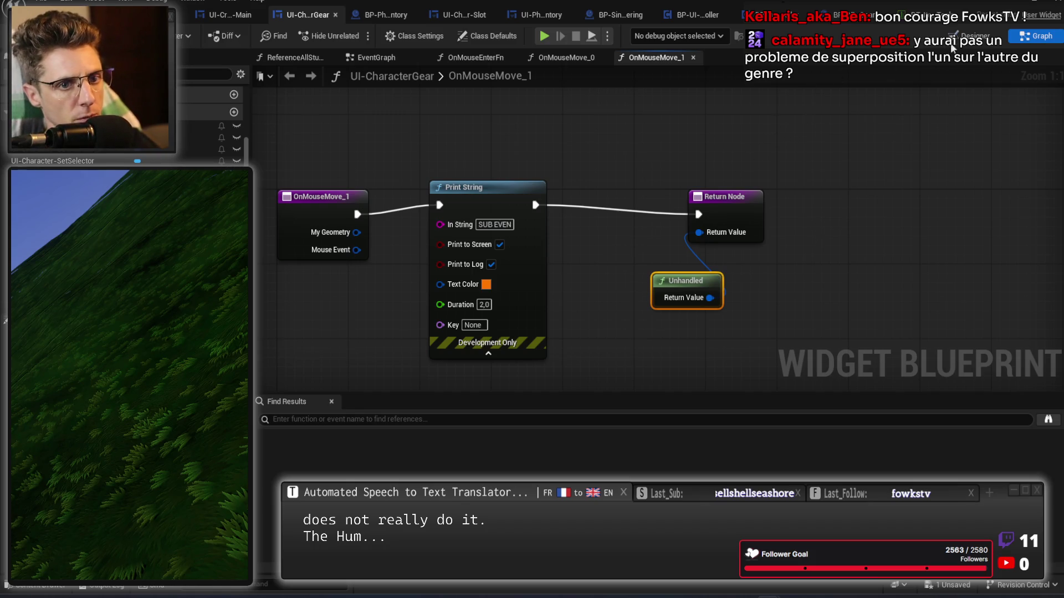
left_click(964, 37)
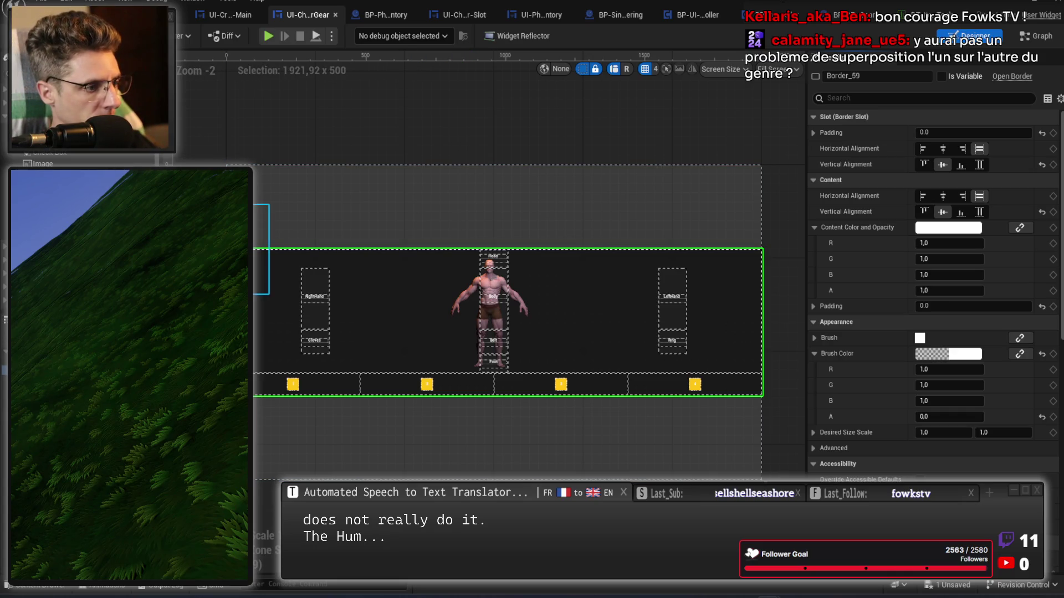
left_click(55, 417)
scroll(995, 316, "down", 10)
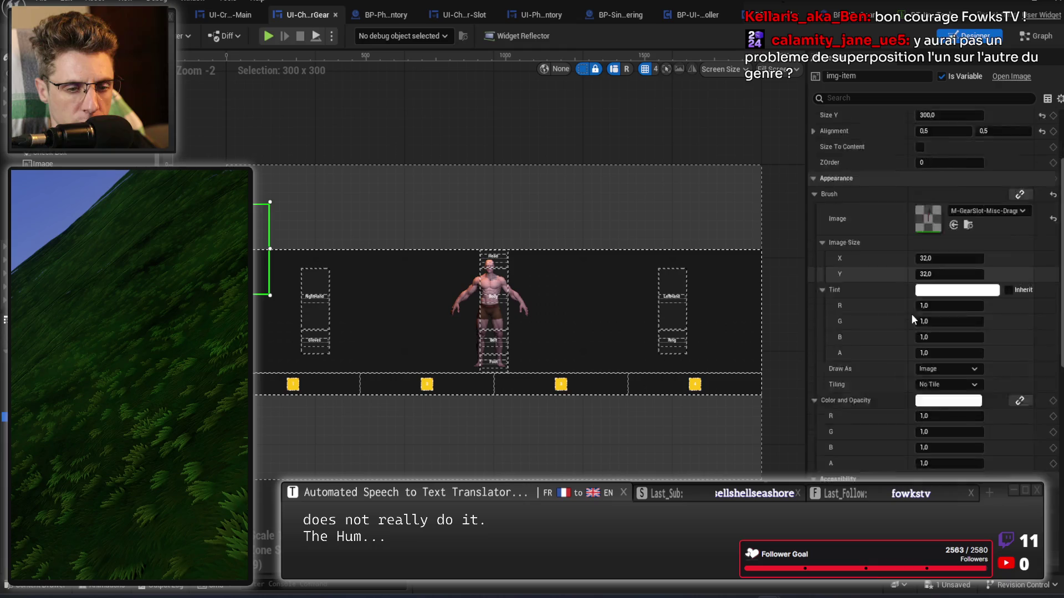
left_click(950, 306)
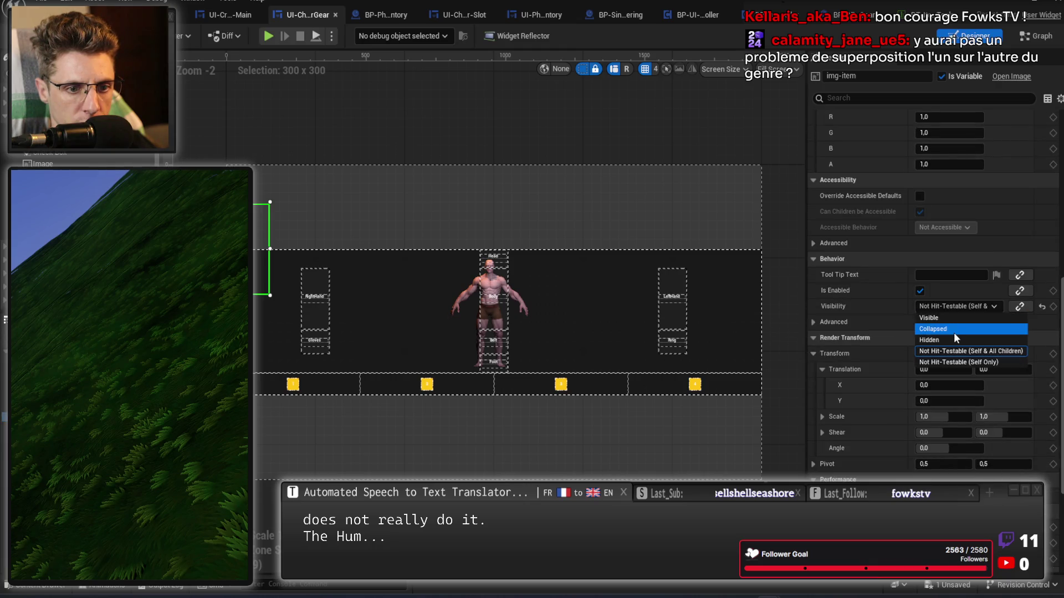
left_click(953, 333)
key("ctrl+s")
Uncheck Is Enabled on img-item and save the UI-CharacterGear blueprint
left_click(814, 322)
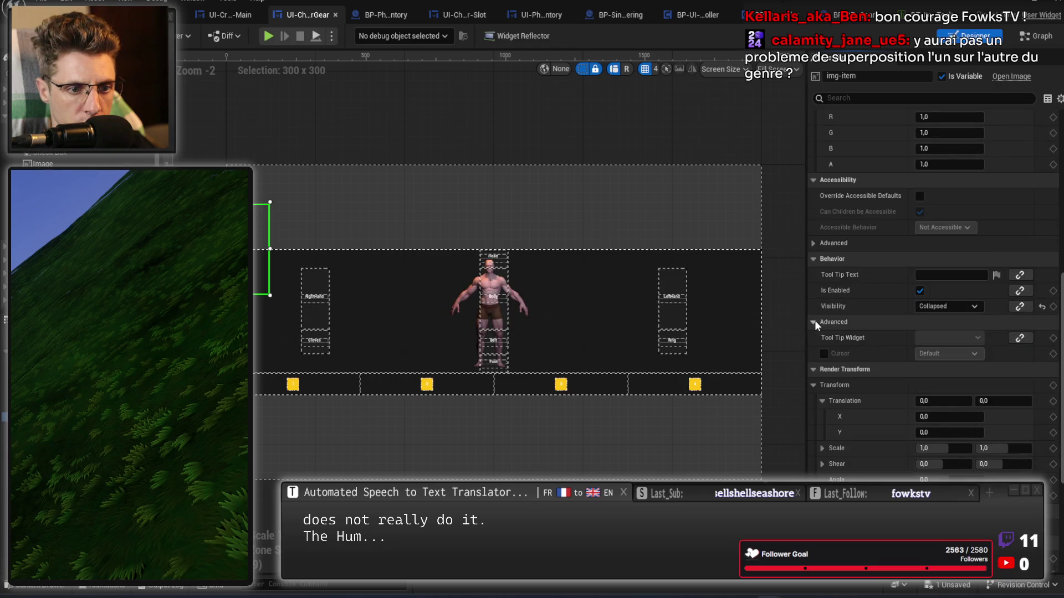
left_click(920, 292)
key("ctrl+s")
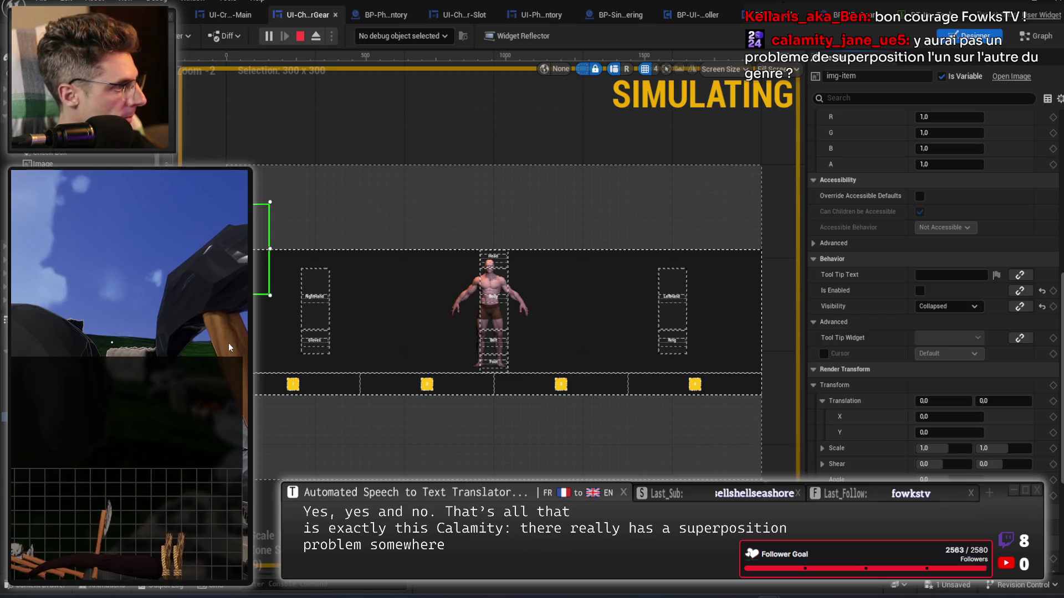
Stop the simulation, set img-item back to Visible and re-enable it
key("Escape")
left_click(945, 307)
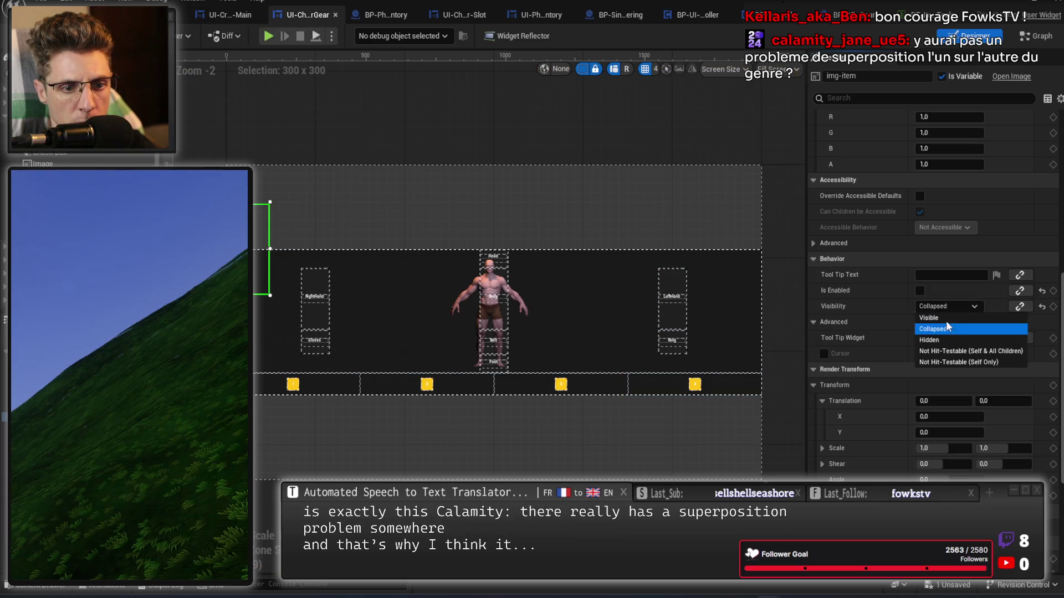
left_click(946, 318)
left_click(920, 291)
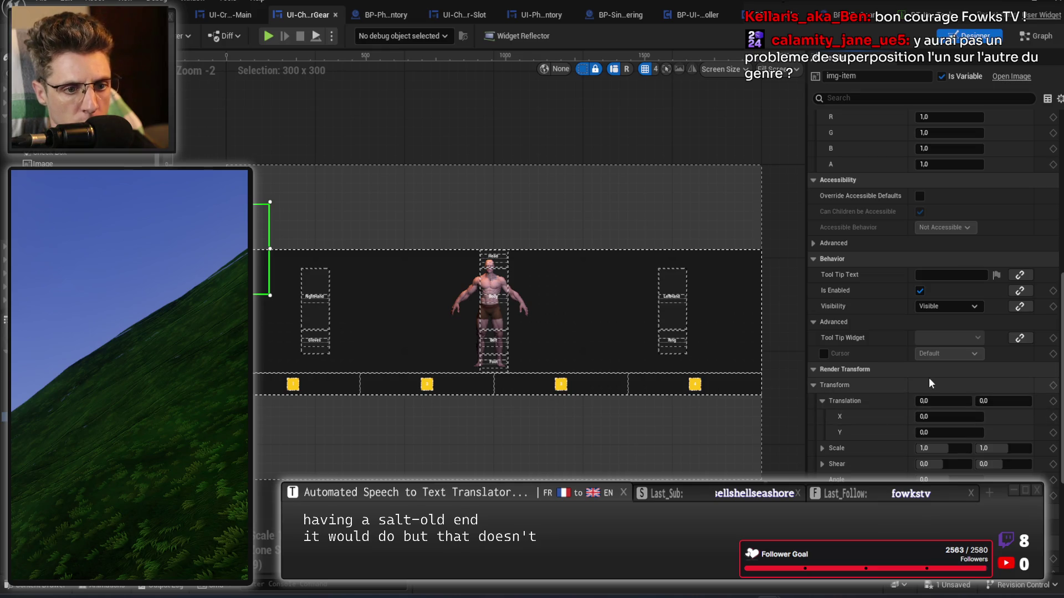
Change img-item's Visibility to Not Hit-Testable (Self Only)
left_click(934, 306)
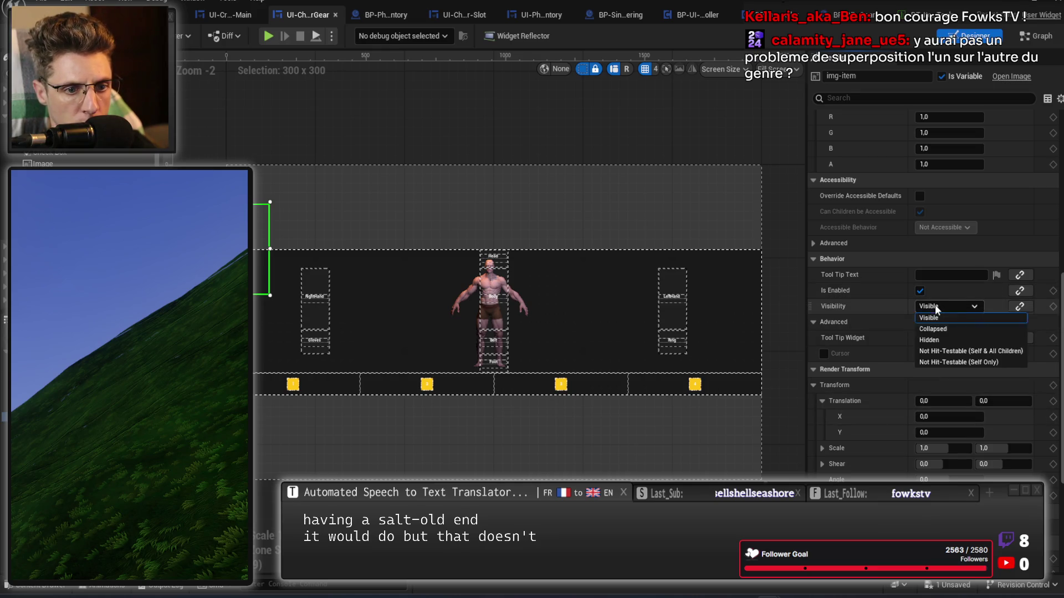
left_click(960, 362)
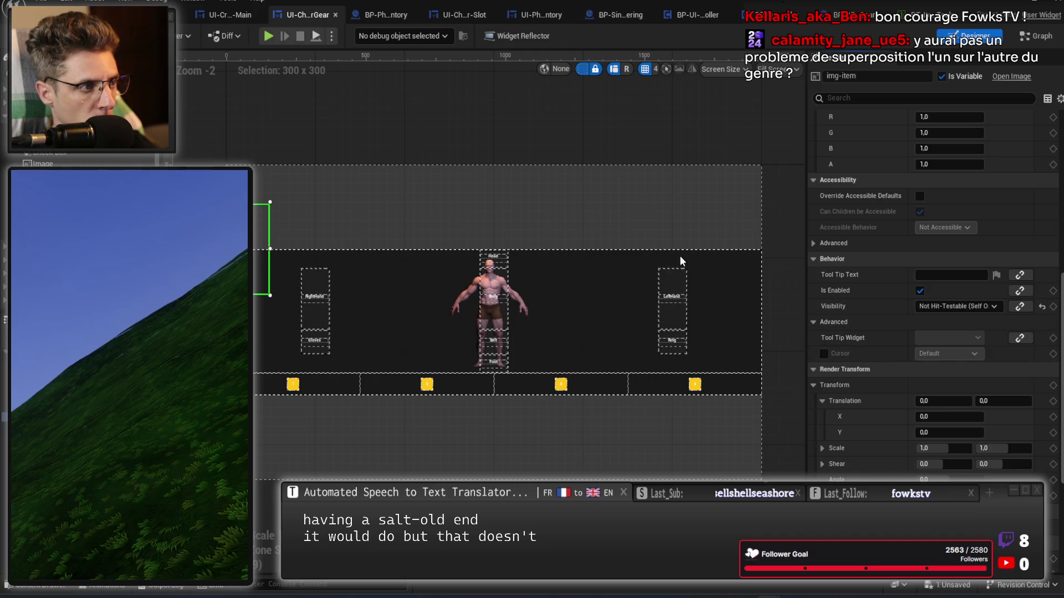
scroll(887, 345, "down", 7)
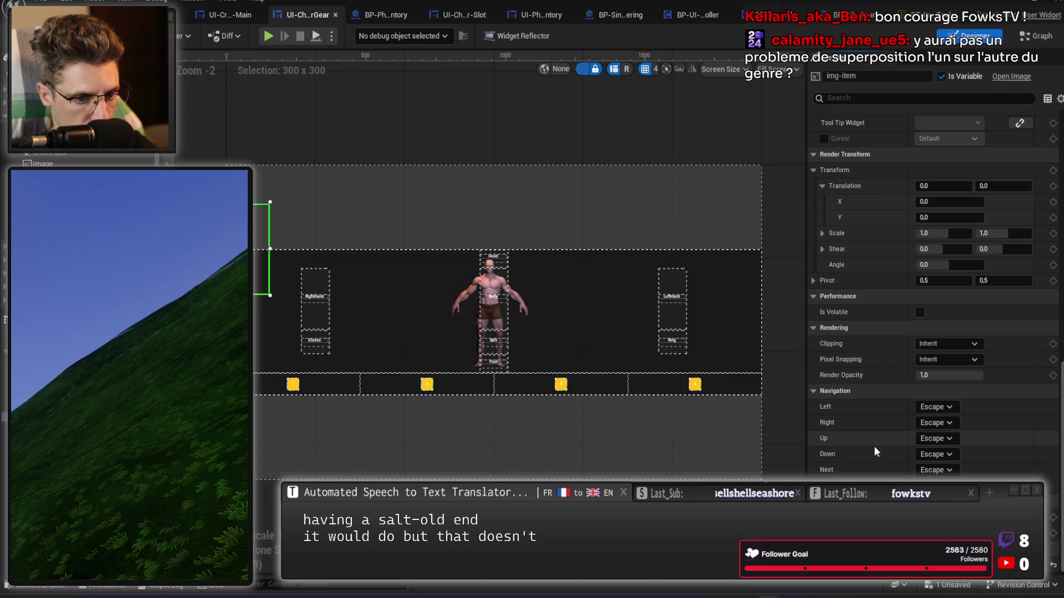
scroll(884, 427, "up", 12)
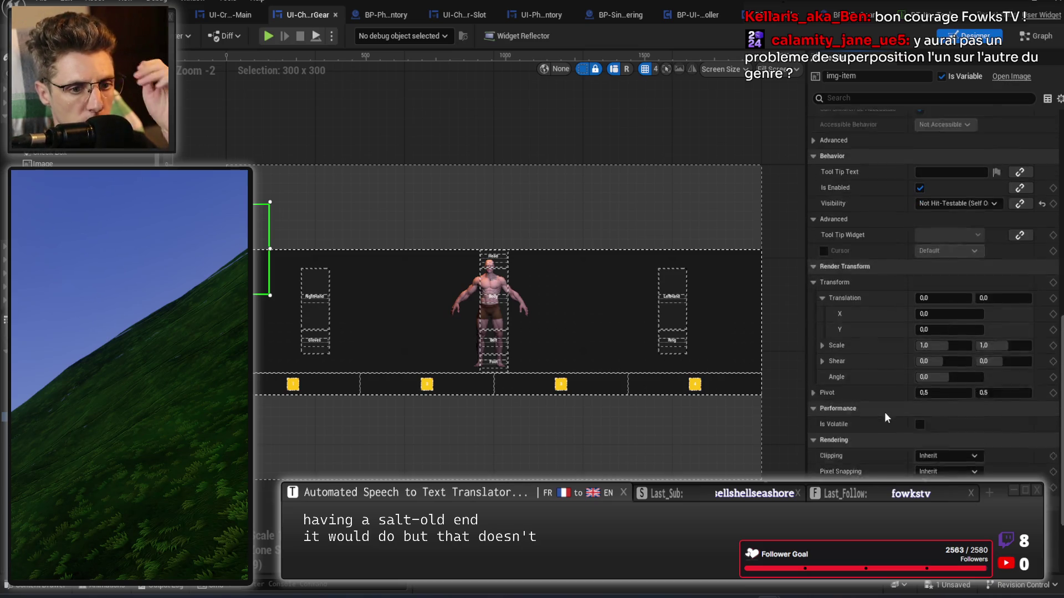
scroll(889, 410, "up", 5)
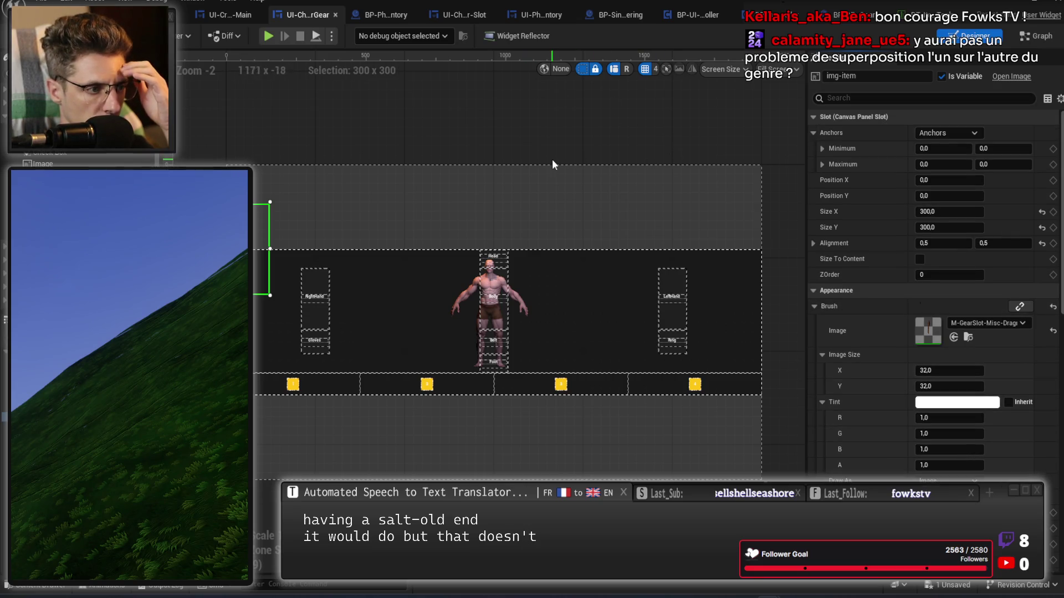
left_click(1035, 35)
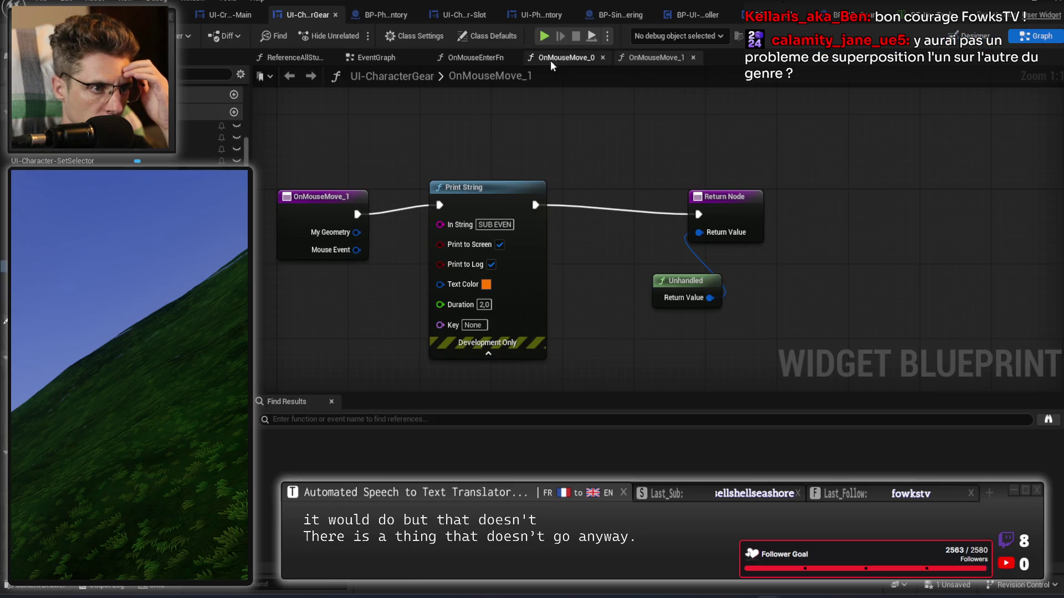
In OnMouseMove_0, wire the event's exec straight into Set Render Transform, bypassing the Branch
left_click(470, 59)
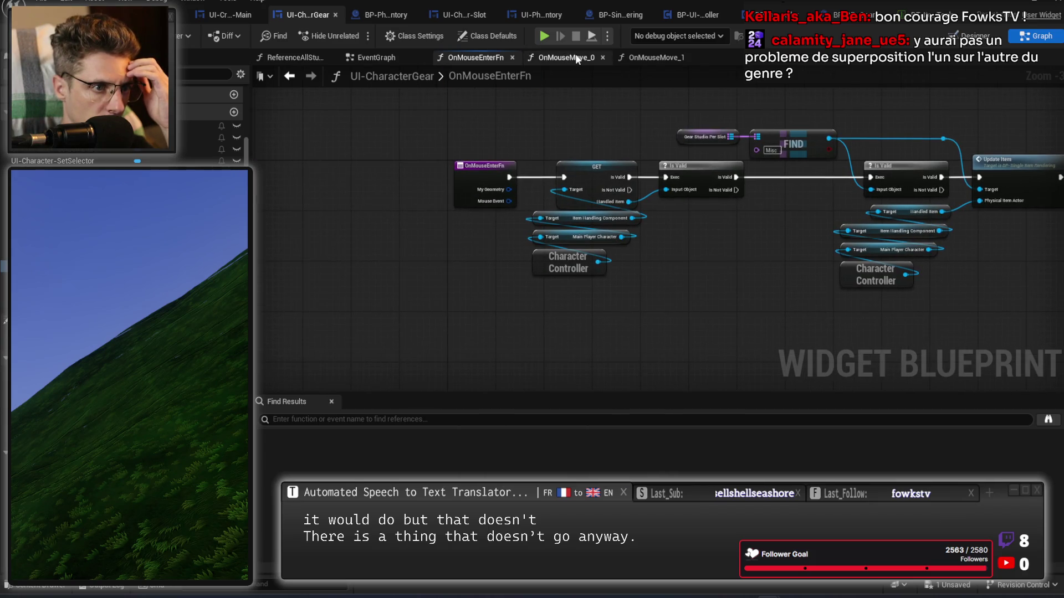
left_click(575, 56)
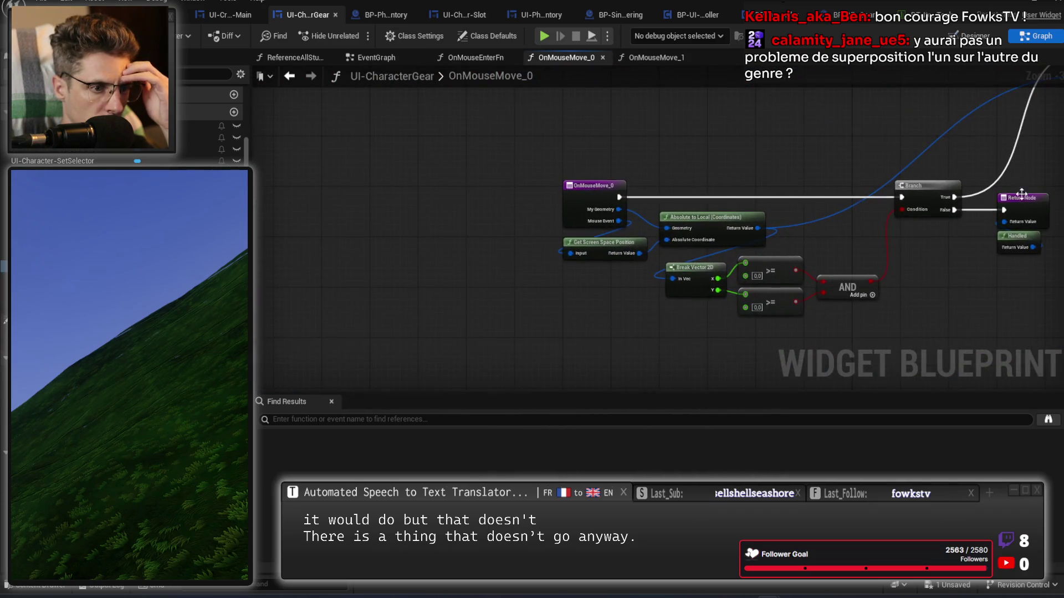
scroll(733, 208, "up", 2)
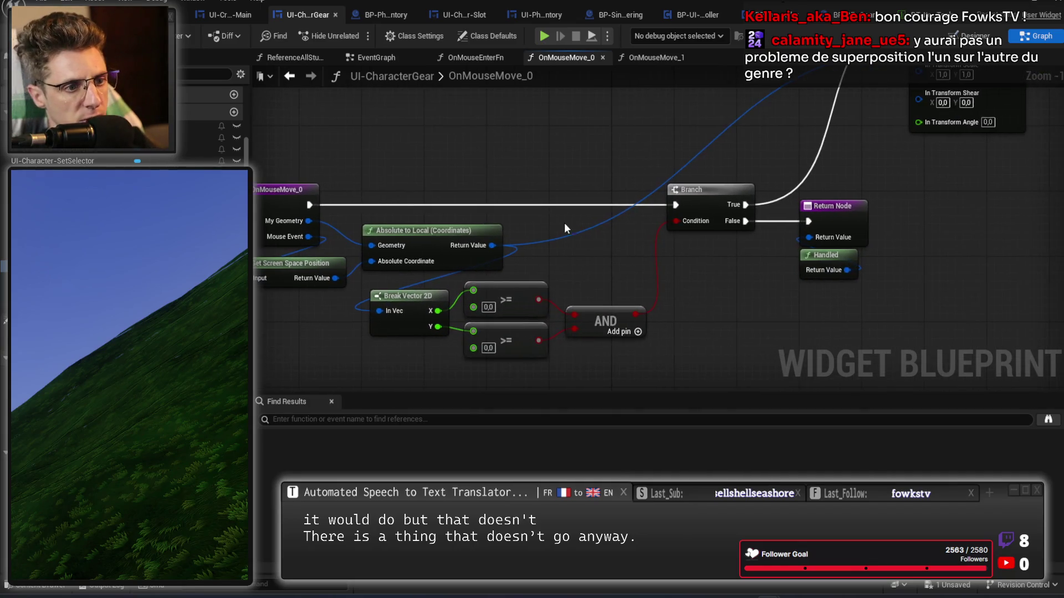
left_click_drag(352, 301, 960, 112)
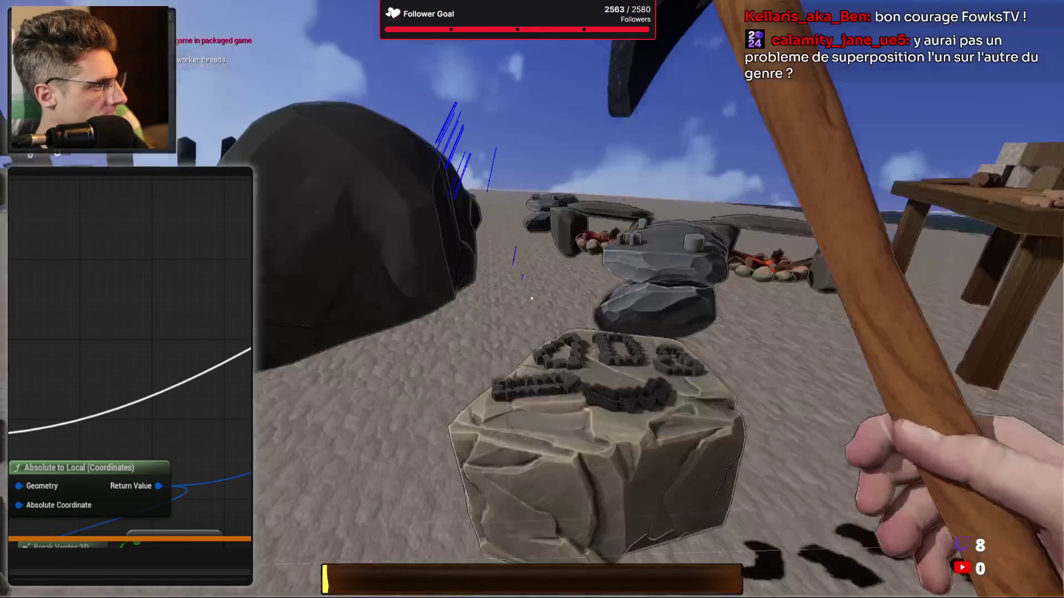
End the play session and look over the OnMouseMove_0 graph
key("Escape")
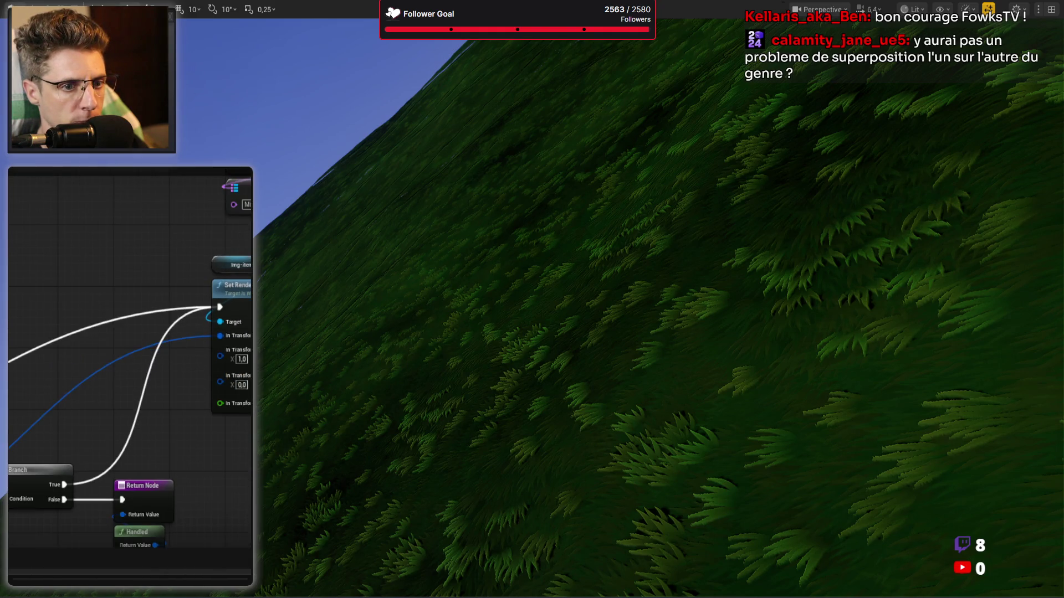
scroll(133, 388, "down", 5)
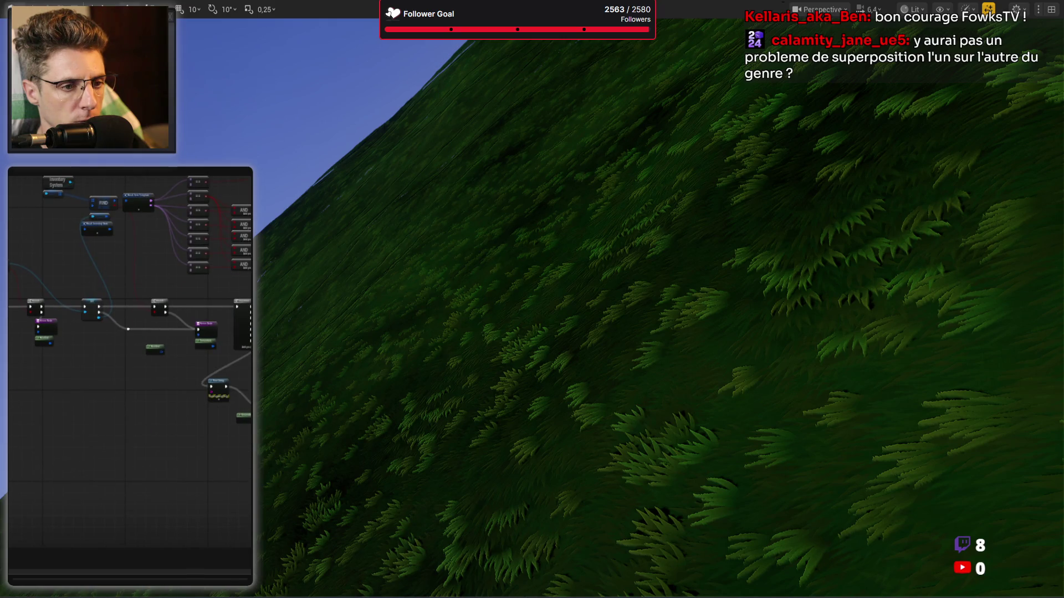
scroll(185, 421, "up", 5)
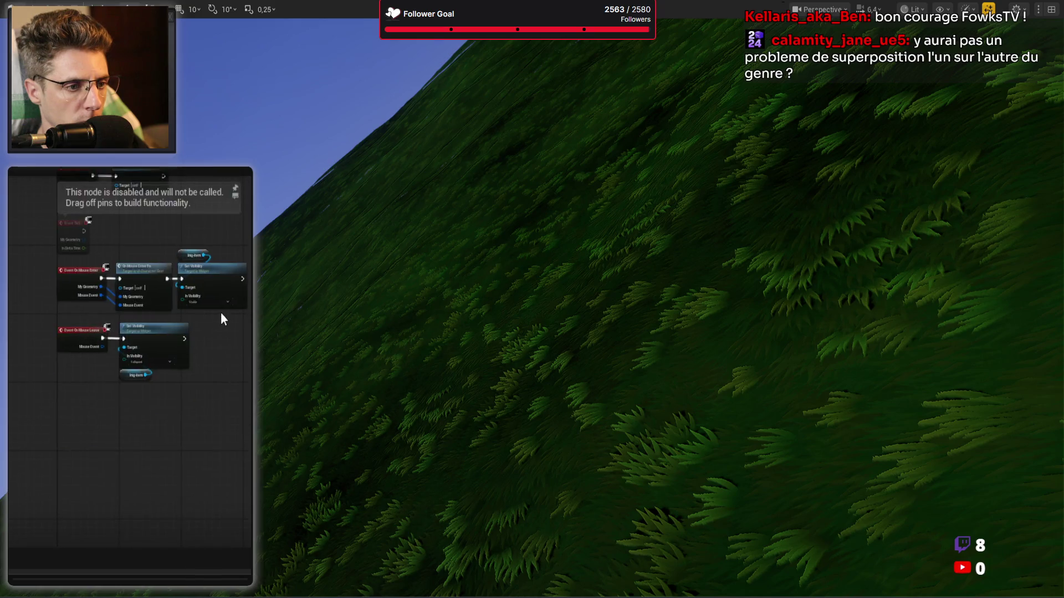
Set the Set Visibility node's In Visibility to Not Hit-Testable (Self Only) in On Mouse Enter Fn
scroll(214, 315, "up", 4)
left_click(227, 321)
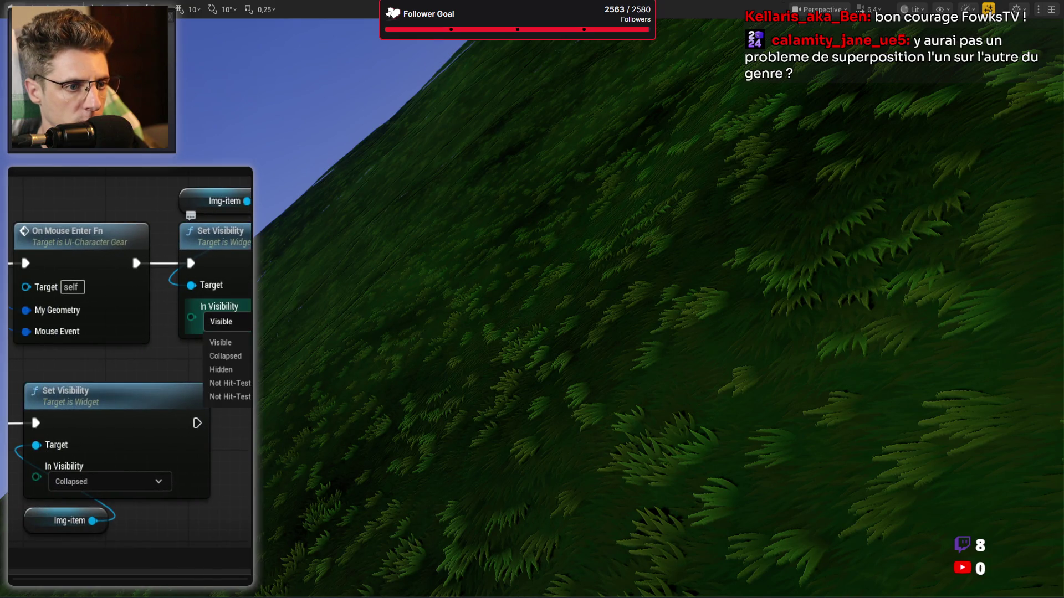
left_click(227, 396)
left_click_drag(132, 254, 107, 264)
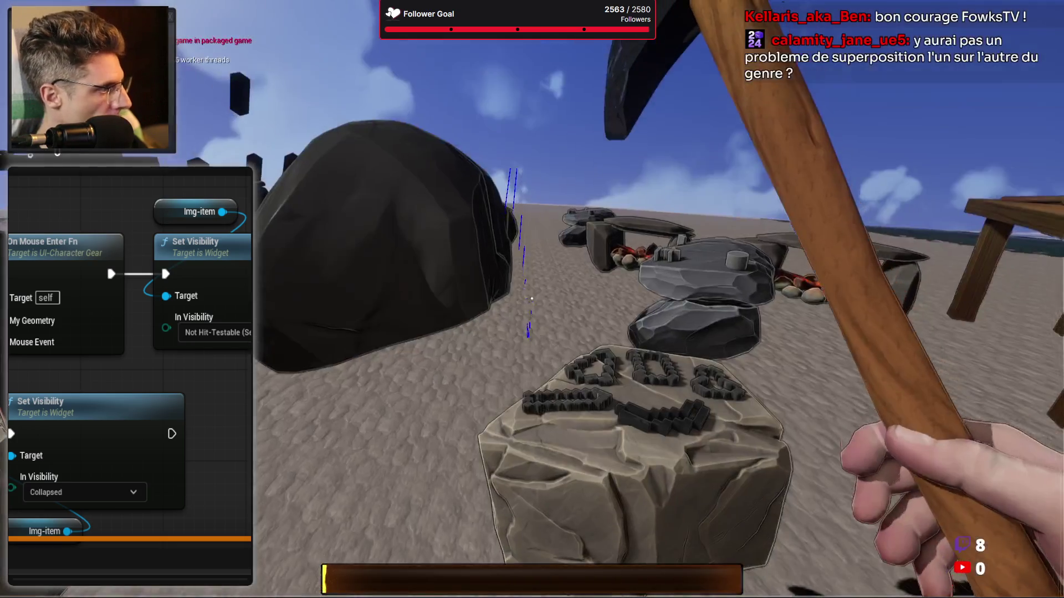
In the playtest, drag the stick from the inventory into the right-hand slot, then stop playing
key("Tab")
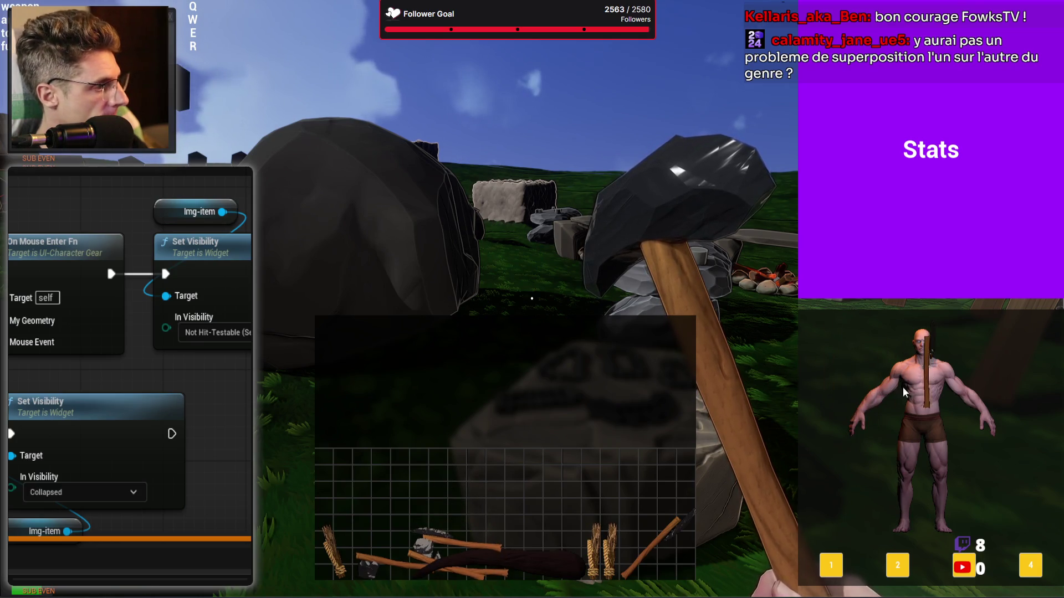
mouse_move(661, 533)
left_mouse_down()
mouse_move(645, 392)
mouse_move(749, 363)
mouse_move(882, 416)
mouse_move(829, 410)
mouse_move(856, 465)
mouse_move(846, 405)
mouse_move(862, 473)
mouse_move(849, 414)
left_mouse_up()
key("Escape")
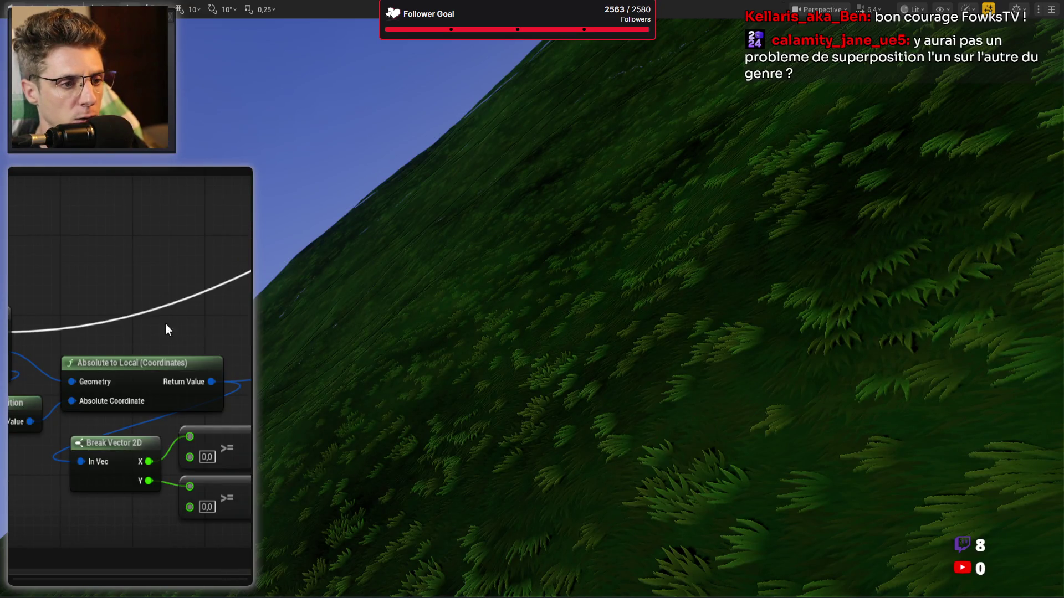
Connect the sequence's Then 6 pin directly to the Unhandled Return Node
left_click(92, 268)
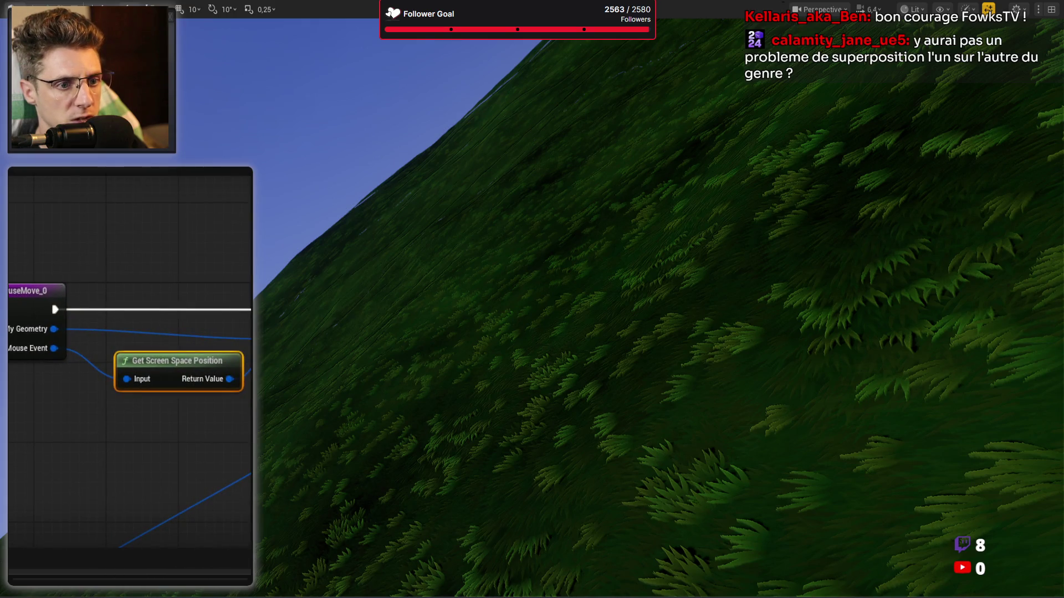
mouse_move(255, 481)
left_mouse_down()
mouse_move(138, 311)
mouse_move(161, 281)
mouse_move(49, 366)
left_mouse_up()
left_click_drag(155, 437, 45, 247)
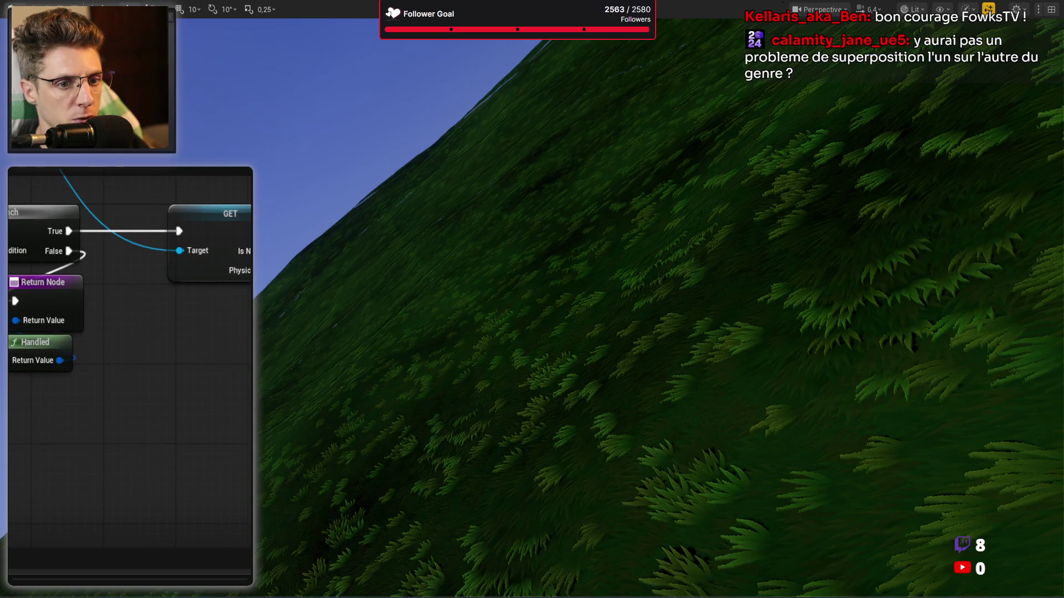
left_click_drag(199, 401, 174, 432)
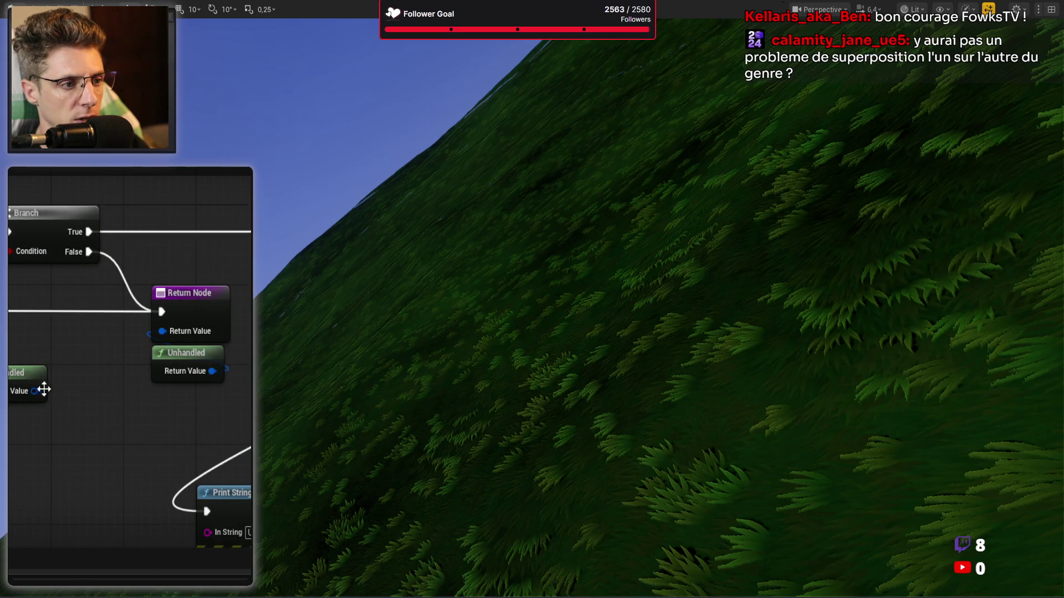
left_click_drag(35, 386, 14, 313)
left_click_drag(81, 297, 11, 128)
mouse_move(252, 226)
left_mouse_down()
mouse_move(204, 360)
mouse_move(184, 354)
left_mouse_up()
left_click_drag(162, 233, 205, 461)
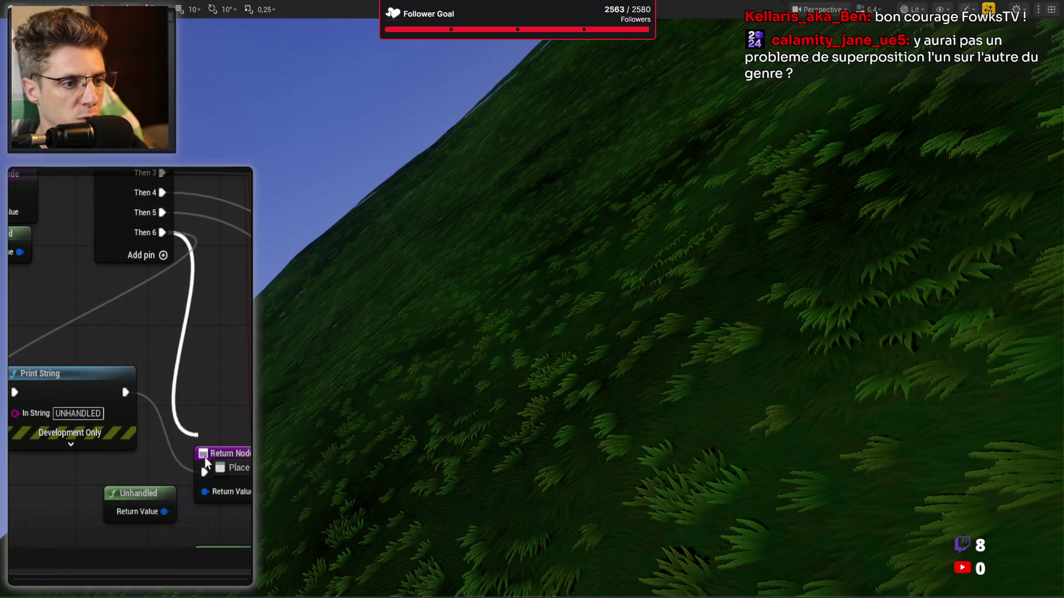
left_click_drag(87, 350, 108, 253)
Delete the UNHANDLED Print String and move the Unhandled and Return nodes up
left_click(83, 275)
key("Delete")
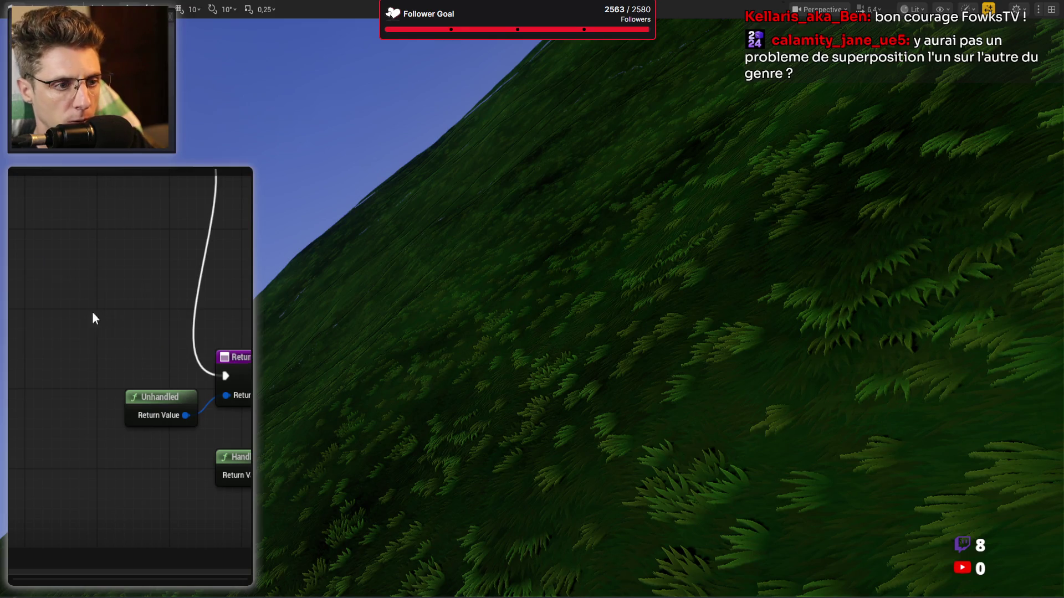
left_click_drag(157, 350, 239, 410)
mouse_move(238, 366)
left_mouse_down()
mouse_move(236, 283)
mouse_move(202, 226)
left_mouse_up()
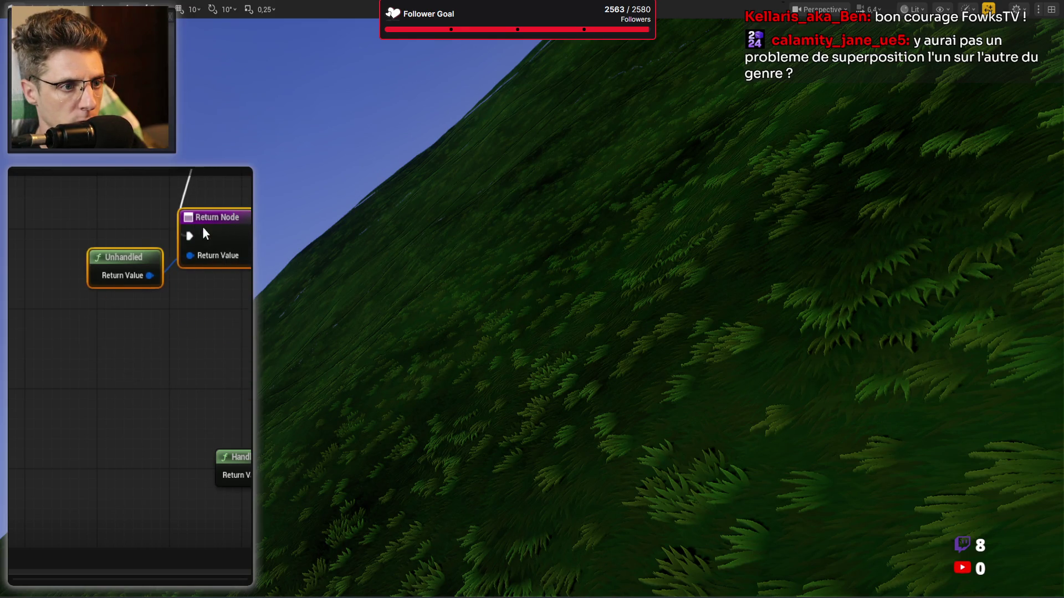
mouse_move(105, 225)
left_mouse_down()
mouse_move(102, 271)
mouse_move(161, 411)
left_mouse_up()
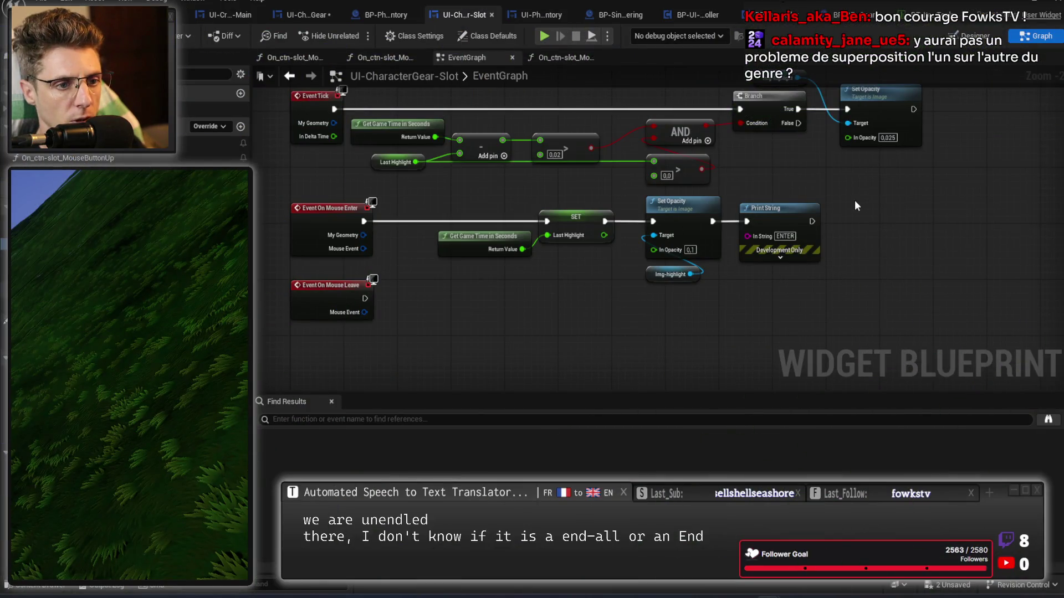
left_click_drag(854, 201, 826, 310)
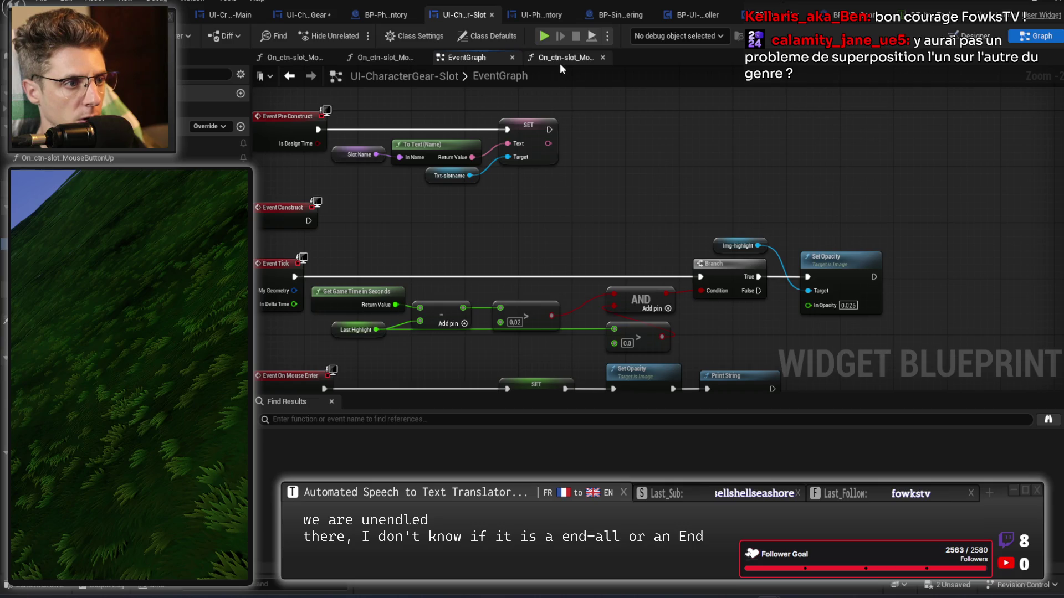
Paste an Unhandled node into On_ctn-slot_MouseMove and feed it into the Return Node
left_click(560, 61)
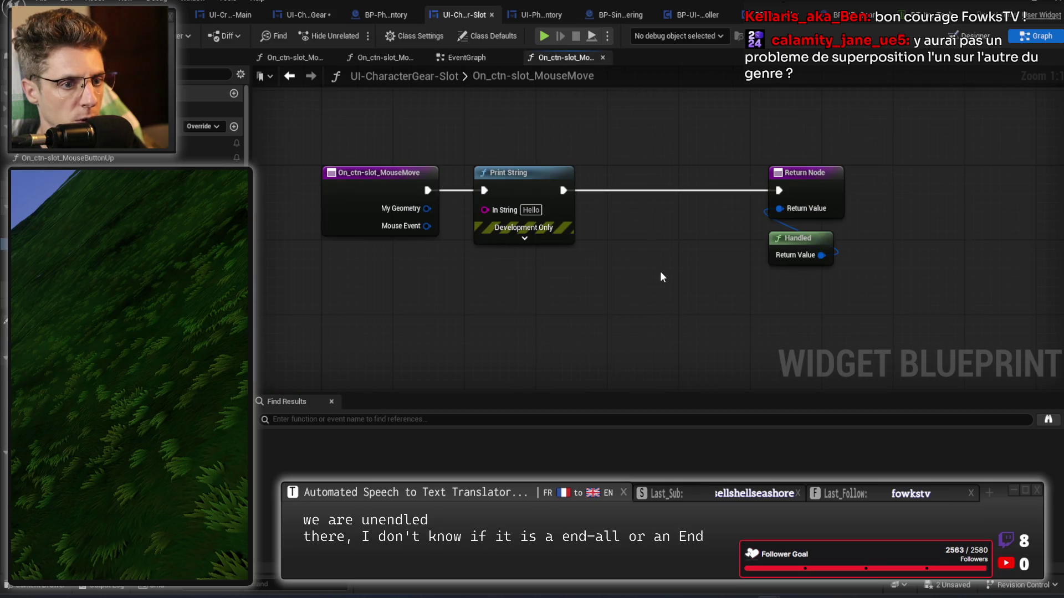
key("ctrl+v")
left_click_drag(684, 302, 779, 208)
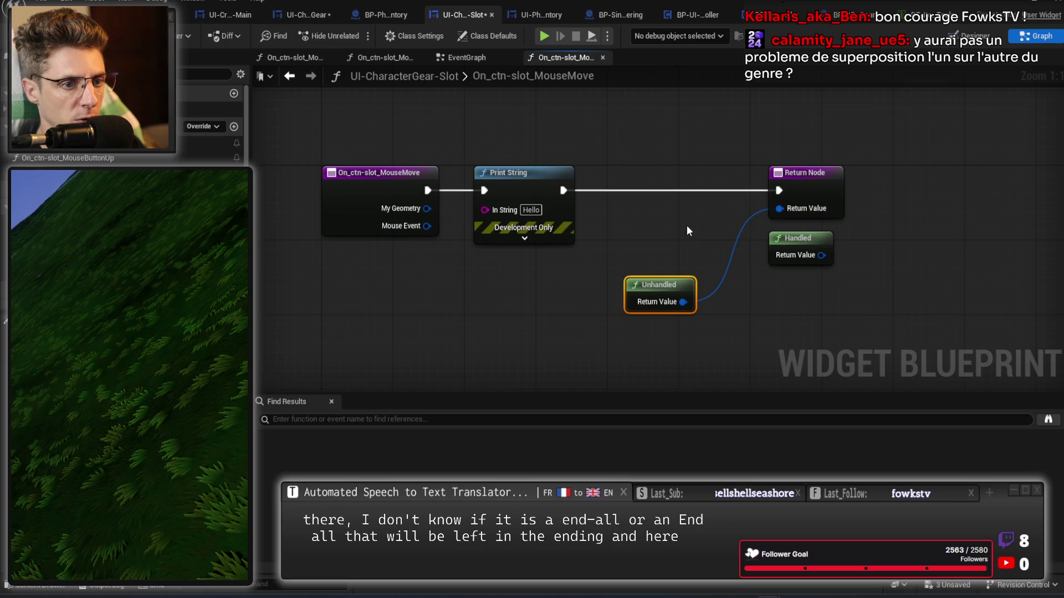
left_click_drag(686, 230, 620, 226)
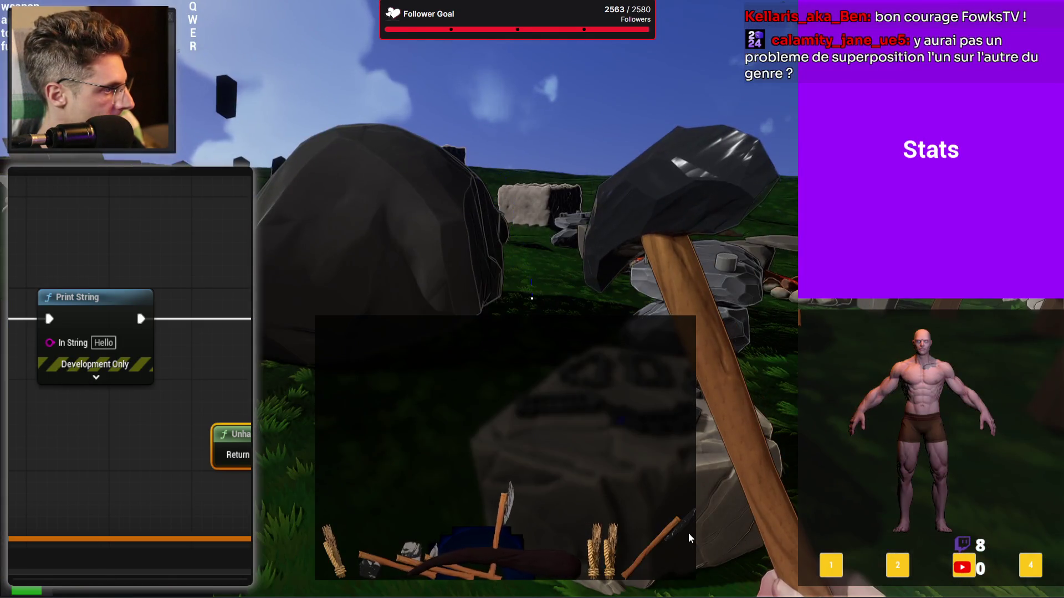
In a play test, move the stick into the right-hand slot, then end the session
mouse_move(689, 533)
left_mouse_down()
mouse_move(663, 458)
mouse_move(743, 297)
mouse_move(872, 415)
mouse_move(839, 405)
mouse_move(1012, 419)
mouse_move(849, 414)
mouse_move(1052, 412)
mouse_move(840, 414)
mouse_move(1004, 413)
left_mouse_up()
key("Escape")
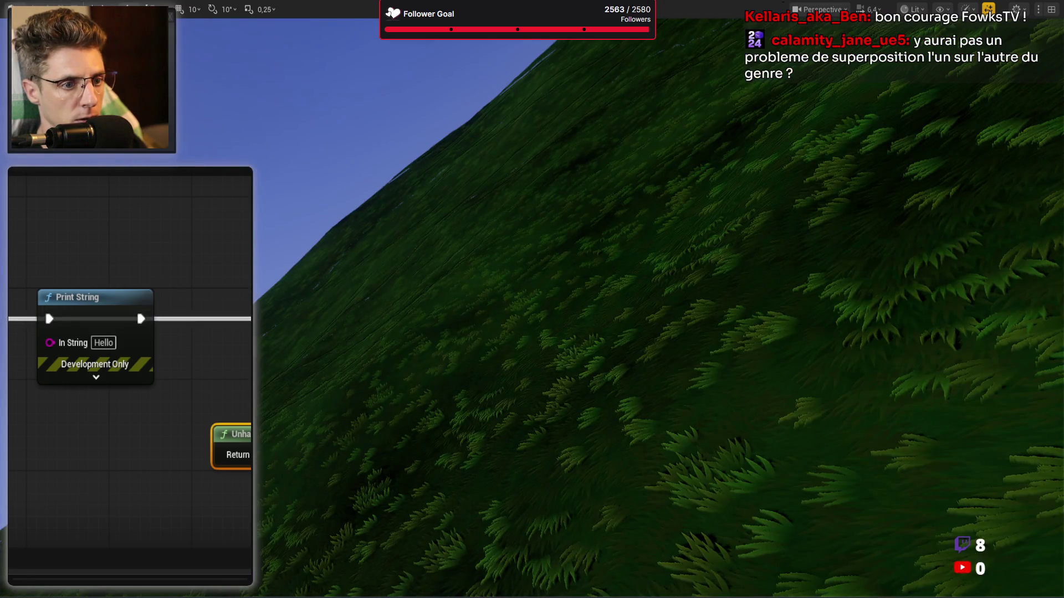
Delete the Hello debug Print String node from the graph
left_click(113, 332)
key("ctrl+z")
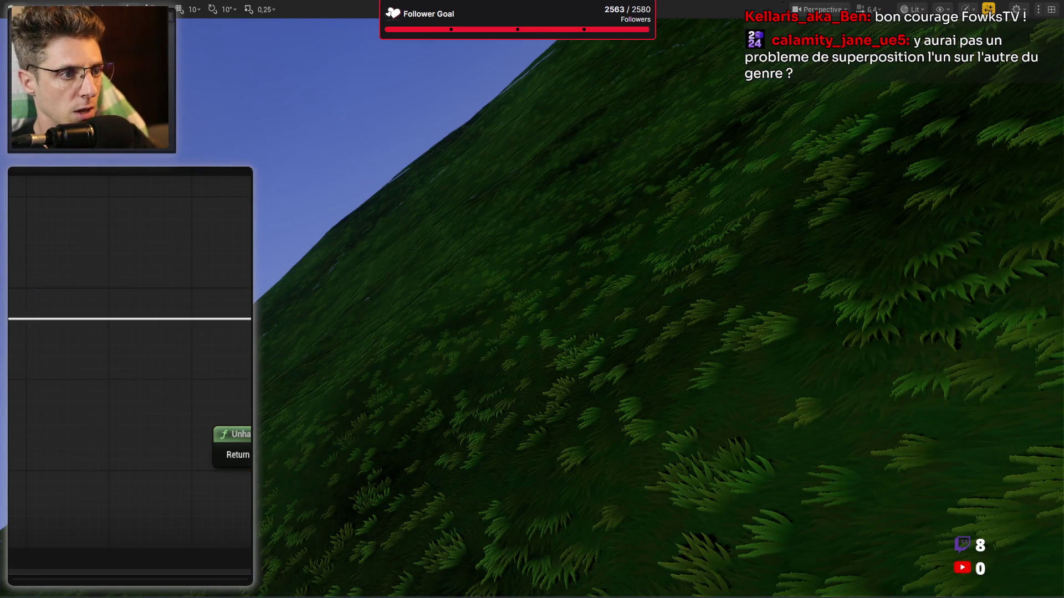
scroll(113, 332, "down", 2)
left_click_drag(128, 566, 137, 388)
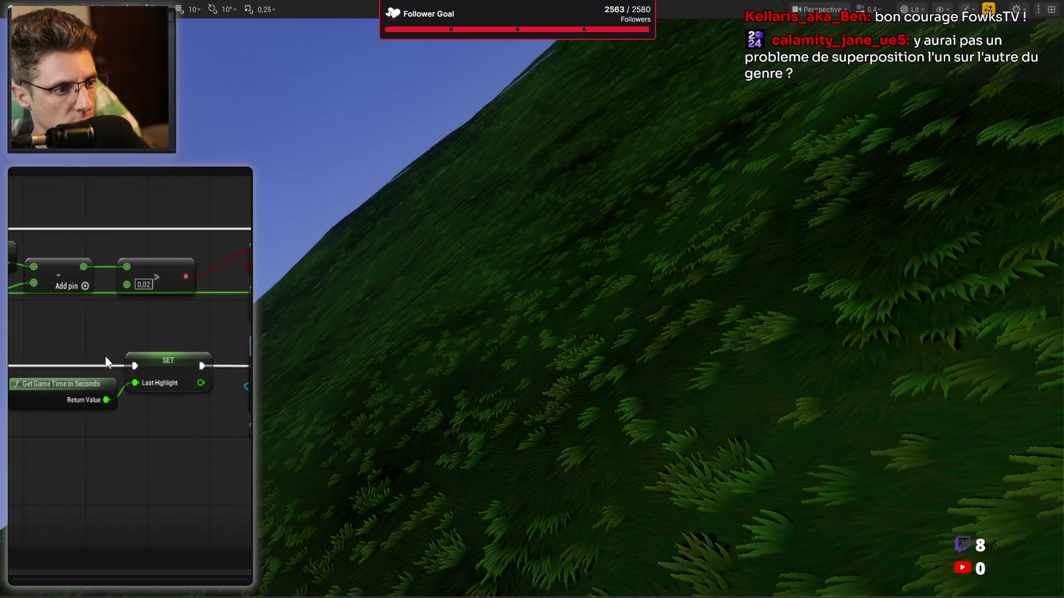
Delete and then restore the SET Last Highlight and Get Game Time nodes, repositioning them beside SET
left_click_drag(53, 351, 144, 404)
key("Delete")
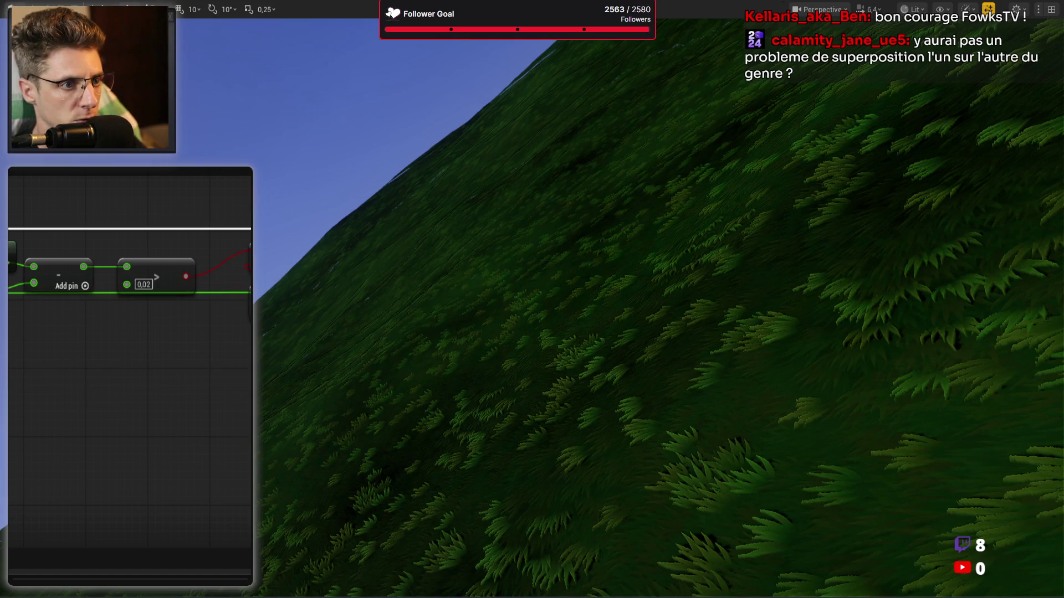
scroll(189, 171, "up", 1)
key("ctrl+z")
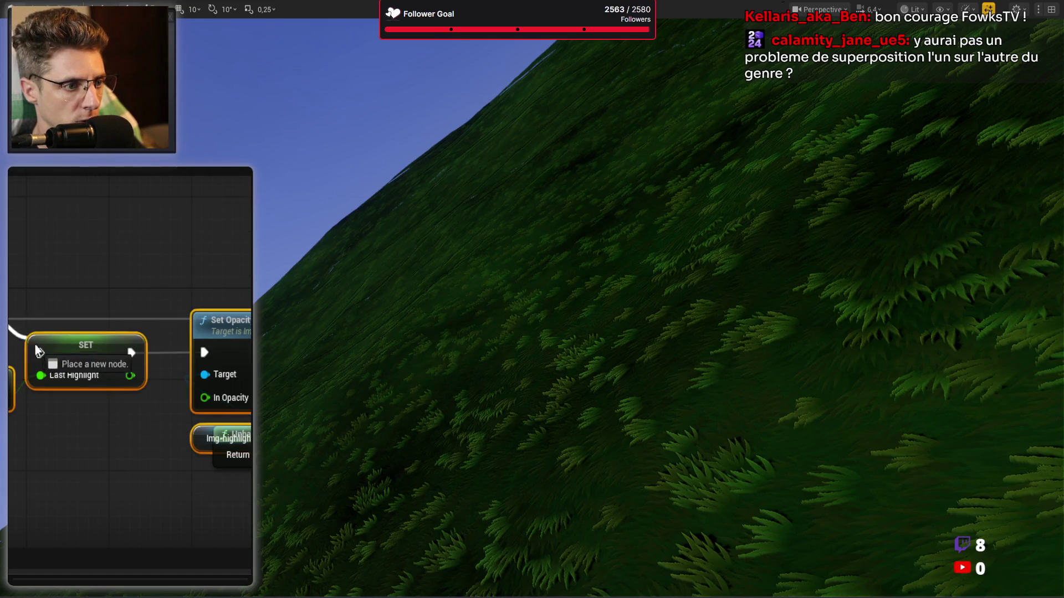
left_click_drag(3, 277, 22, 251)
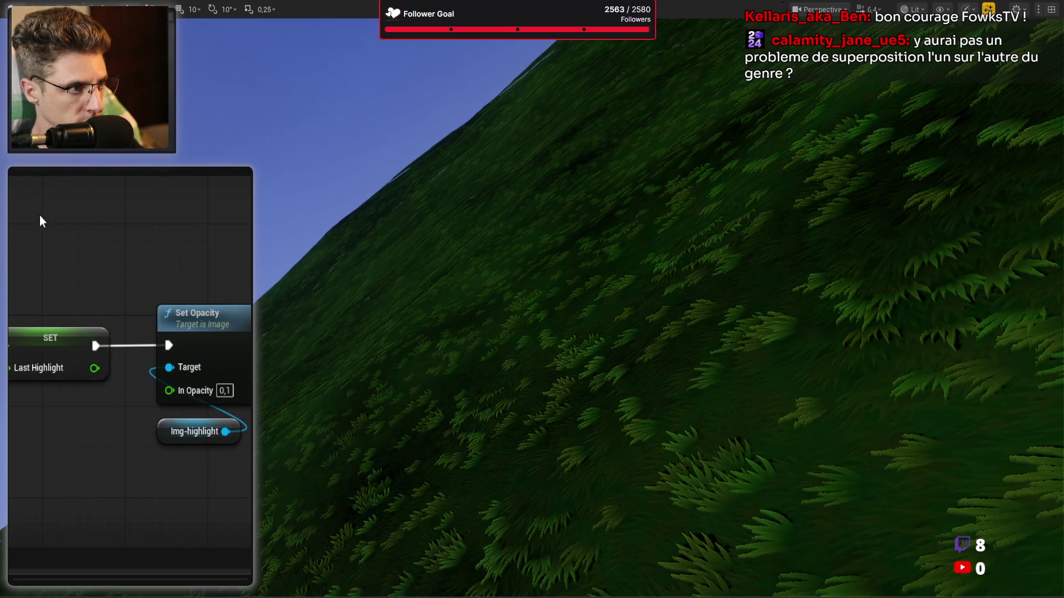
Paste a Get Game Time in Seconds node and place it beneath SET Last Highlight
left_click(84, 351)
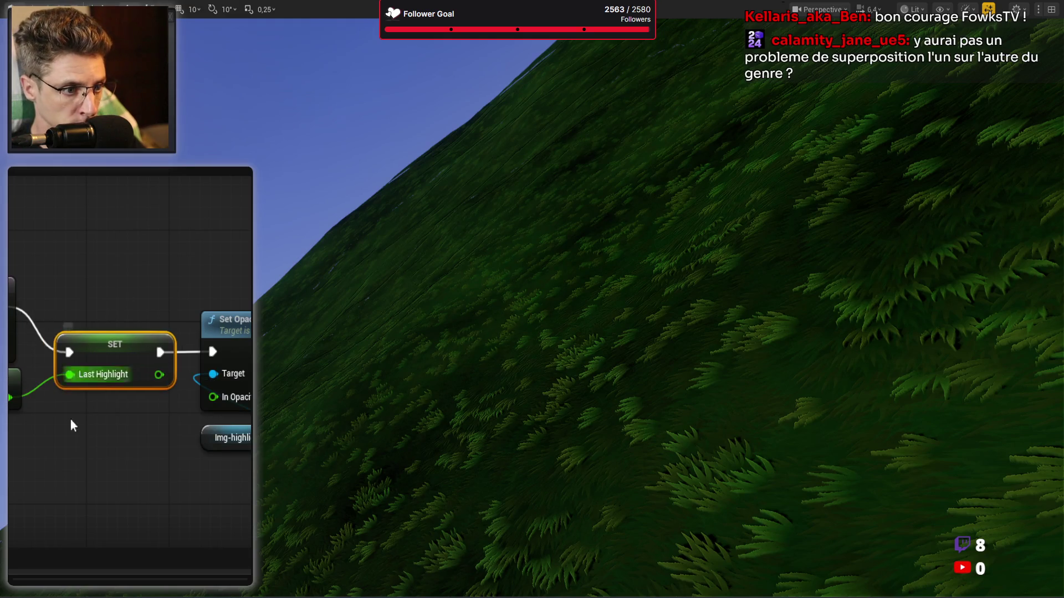
key("ctrl+v")
mouse_move(44, 456)
left_mouse_down()
mouse_move(114, 420)
mouse_move(113, 409)
left_mouse_up()
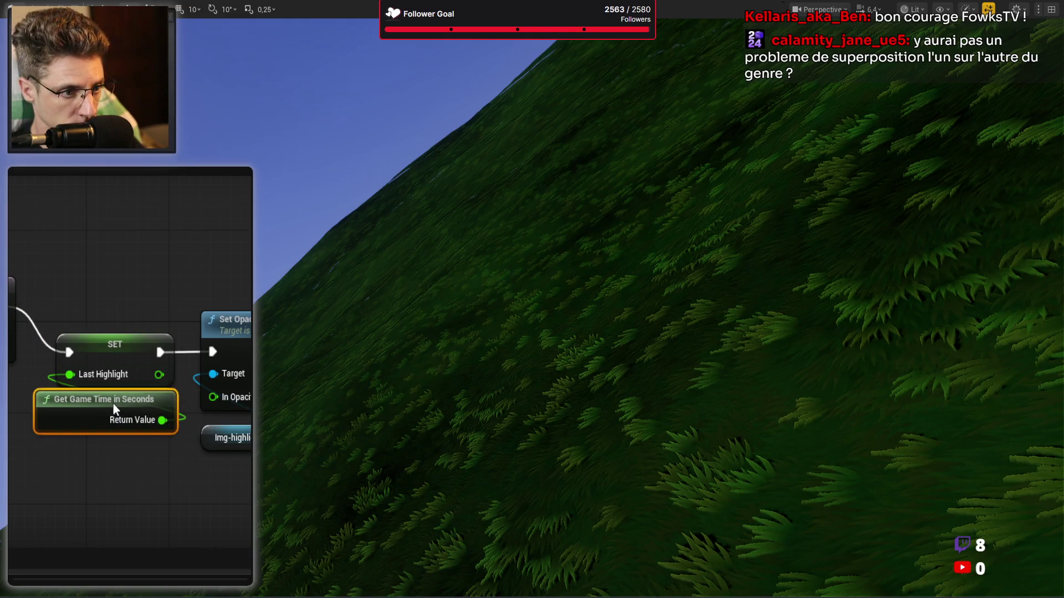
left_click(10, 319)
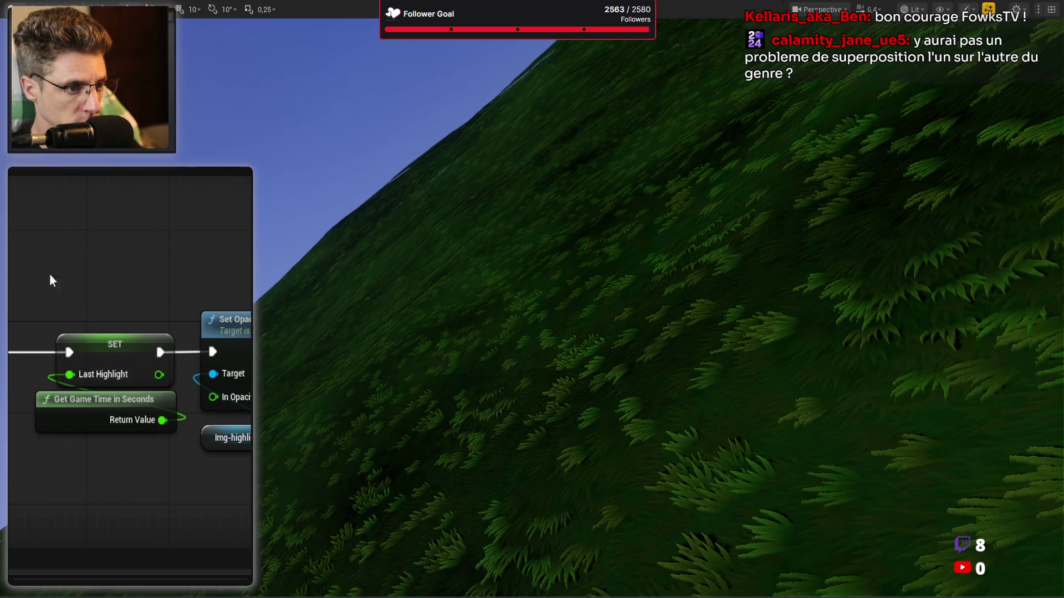
mouse_move(84, 271)
left_mouse_down()
mouse_move(59, 423)
mouse_move(41, 415)
left_mouse_up()
left_click(83, 246)
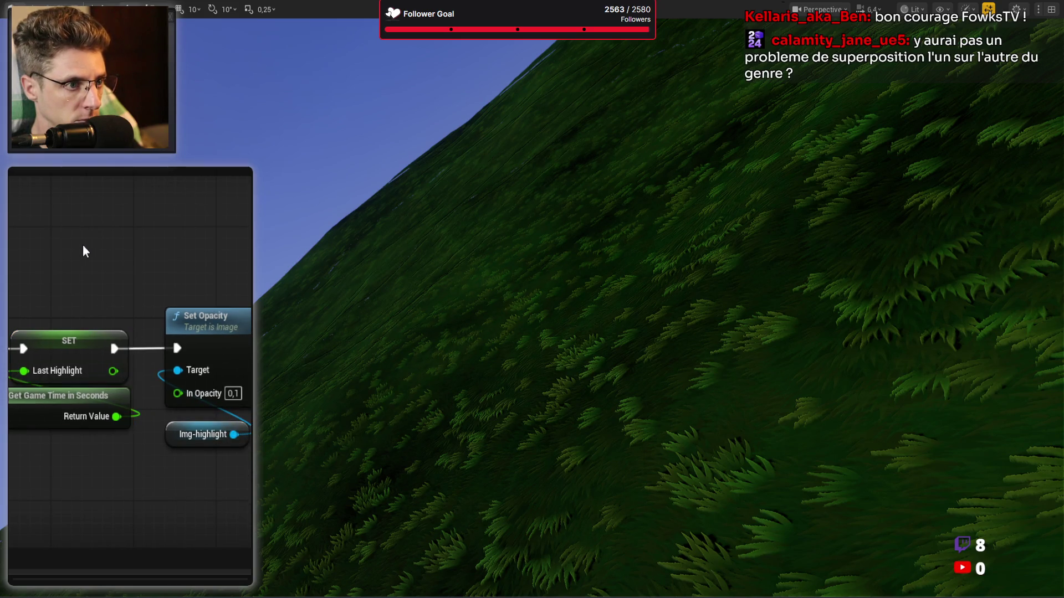